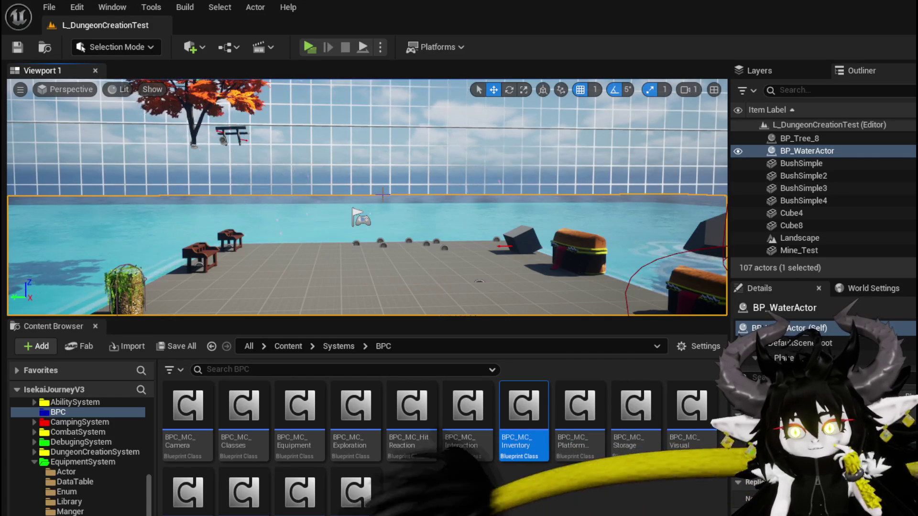
- Save the level and open the BPC_MC_Inventory blueprint
left_click(15, 46)
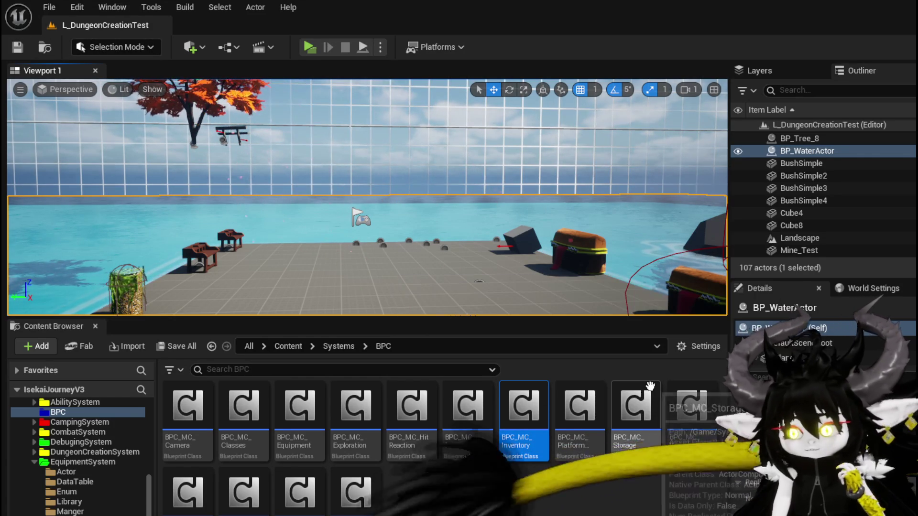
double_click(523, 407)
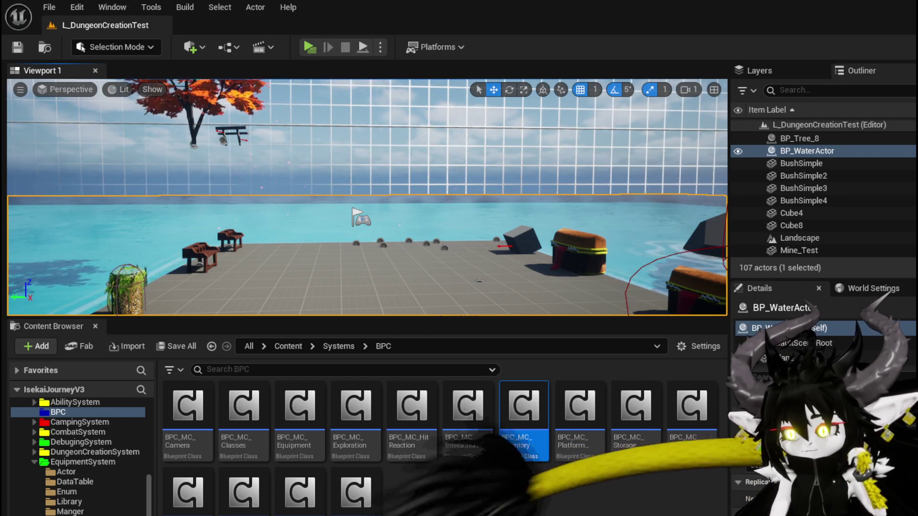
left_click_drag(434, 361, 444, 352)
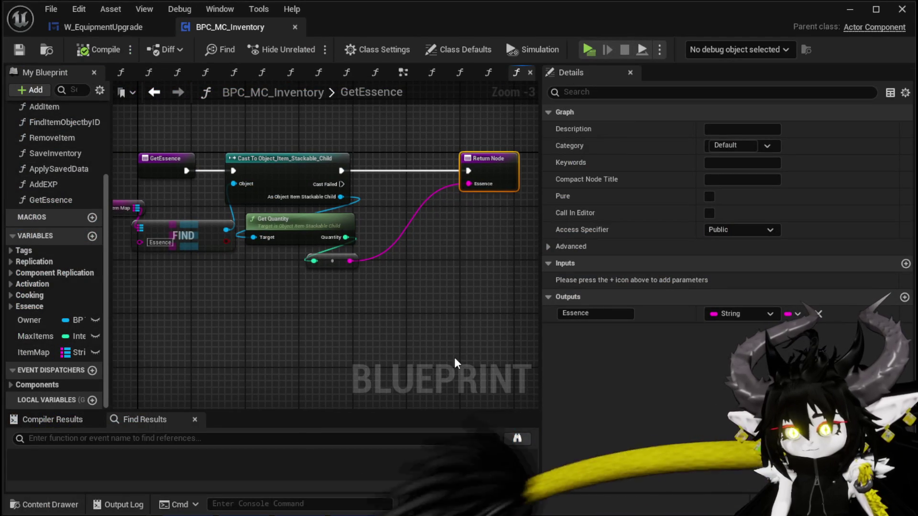
- In W_EquipmentUpgrade, add a Get Essence call from the BPC MC Inventory reference below the cast, and compile
left_click(115, 29)
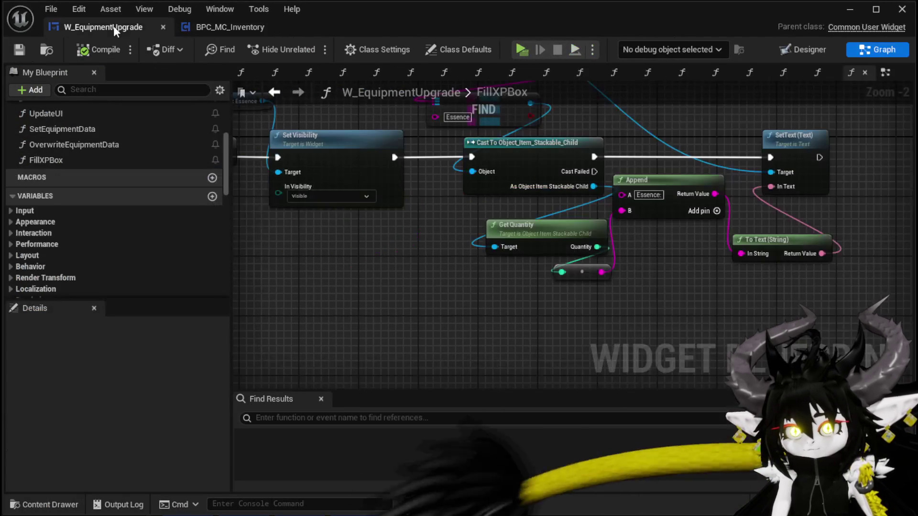
left_click_drag(501, 318, 503, 404)
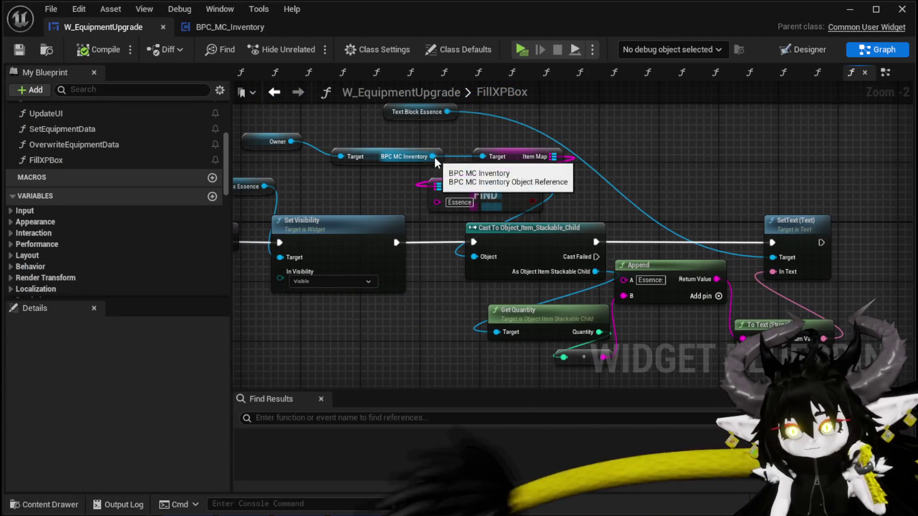
left_click_drag(433, 156, 581, 123)
type("Get Ess")
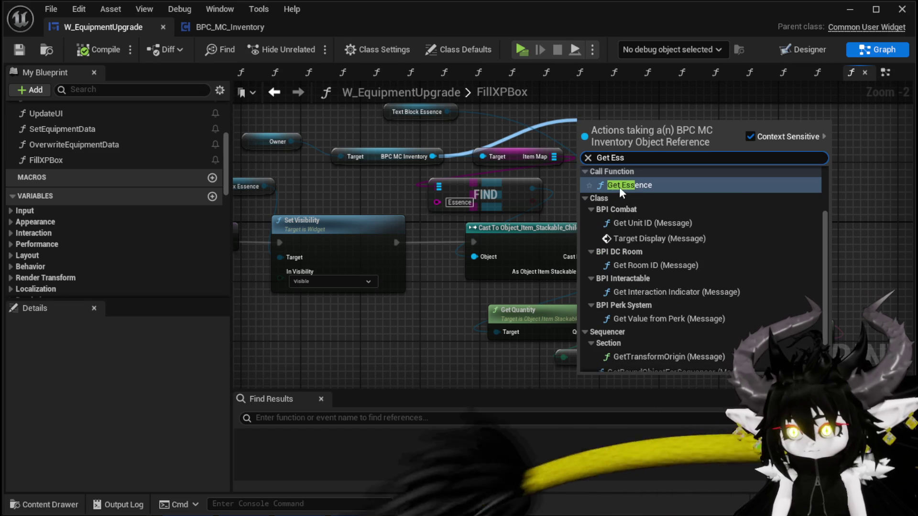
left_click(618, 188)
mouse_move(627, 182)
left_mouse_down()
mouse_move(495, 274)
mouse_move(455, 329)
left_mouse_up()
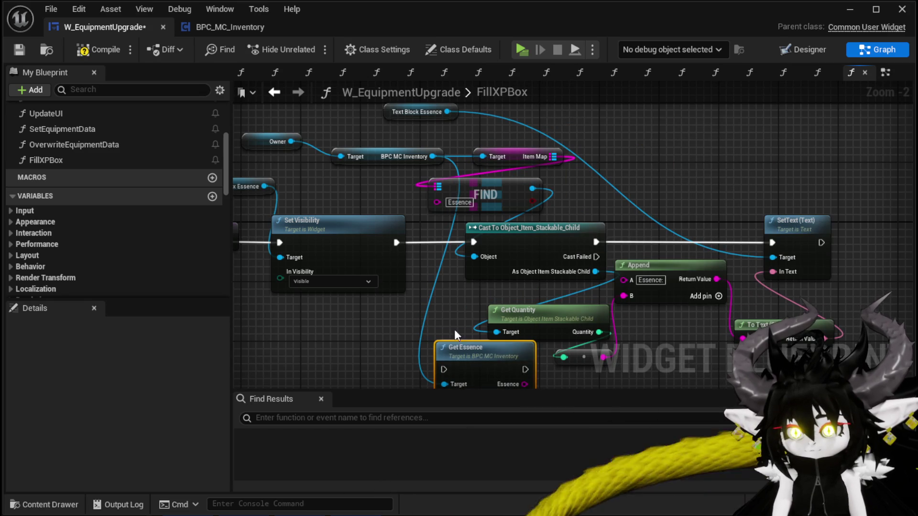
left_click(94, 44)
- Mark BPC_MC_Inventory's GetEssence function as Pure and compile it
left_click(208, 27)
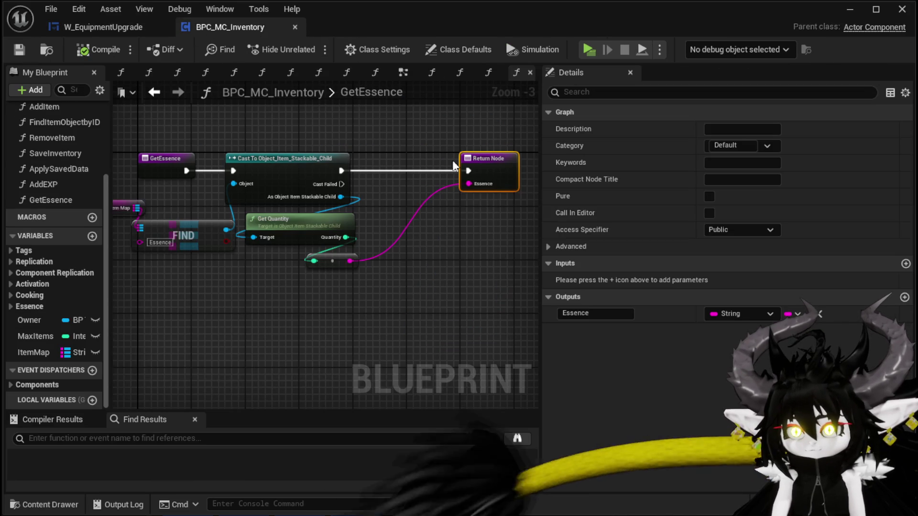
left_click(710, 197)
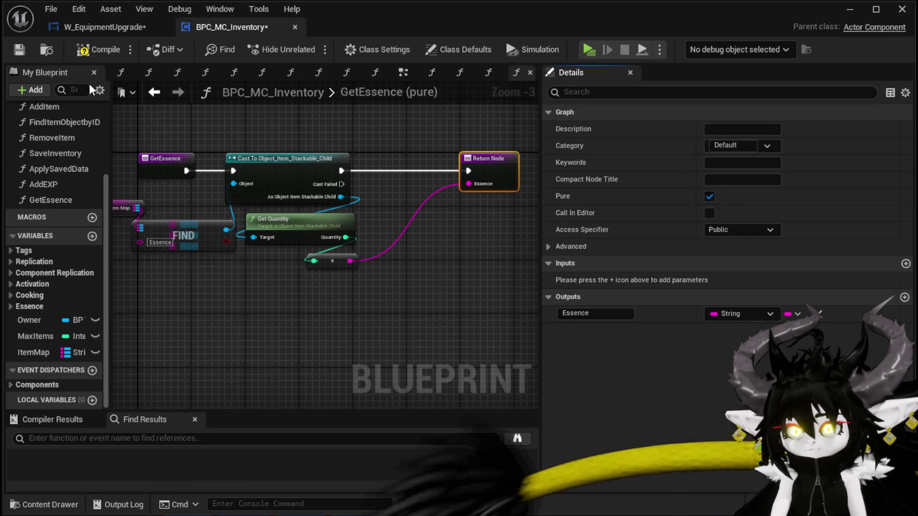
left_click(85, 49)
left_click(87, 29)
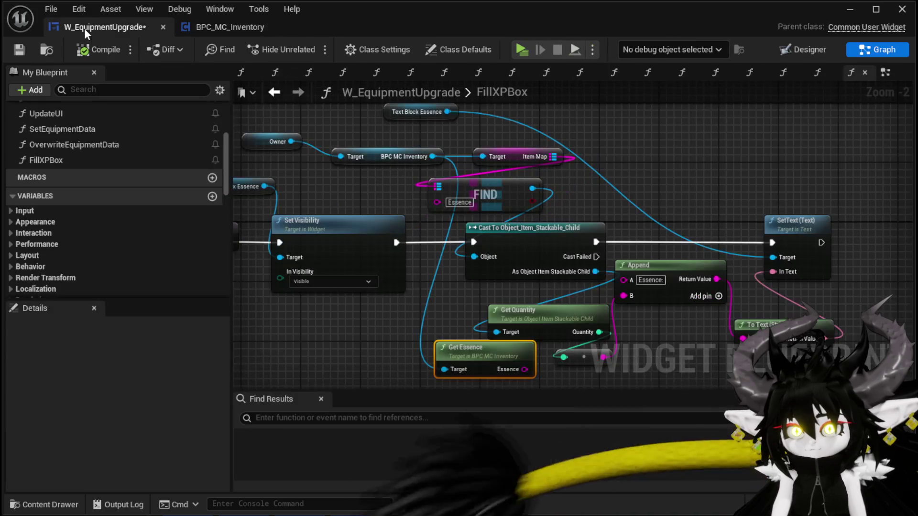
- Wire Get Essence's output into To Text and link Set Visibility directly to SetText
left_click_drag(469, 264, 385, 235)
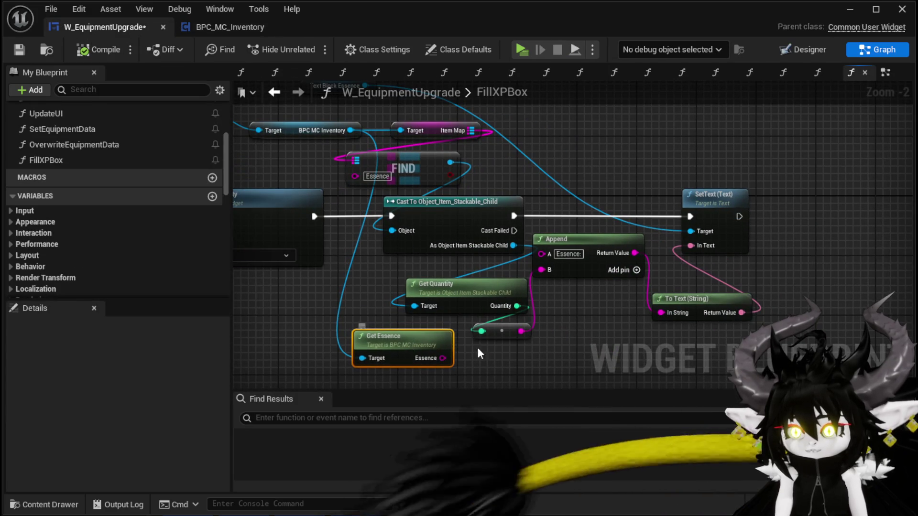
left_click_drag(588, 326, 553, 298)
left_click_drag(402, 333, 640, 289)
left_click_drag(383, 220, 753, 220)
- Delete the obsolete Cast, Append, quantity, Item Map and Find nodes
left_click_drag(520, 173, 493, 240)
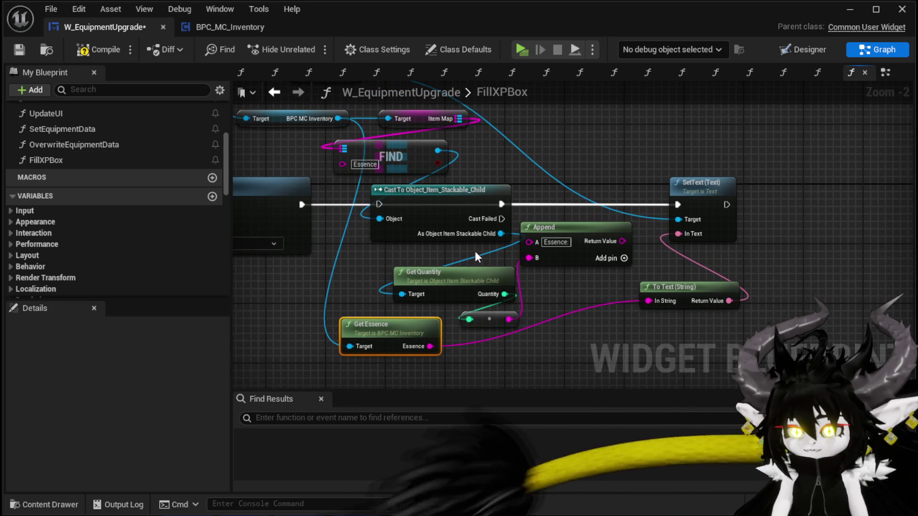
mouse_move(465, 167)
left_mouse_down()
mouse_move(544, 291)
mouse_move(543, 323)
left_mouse_up()
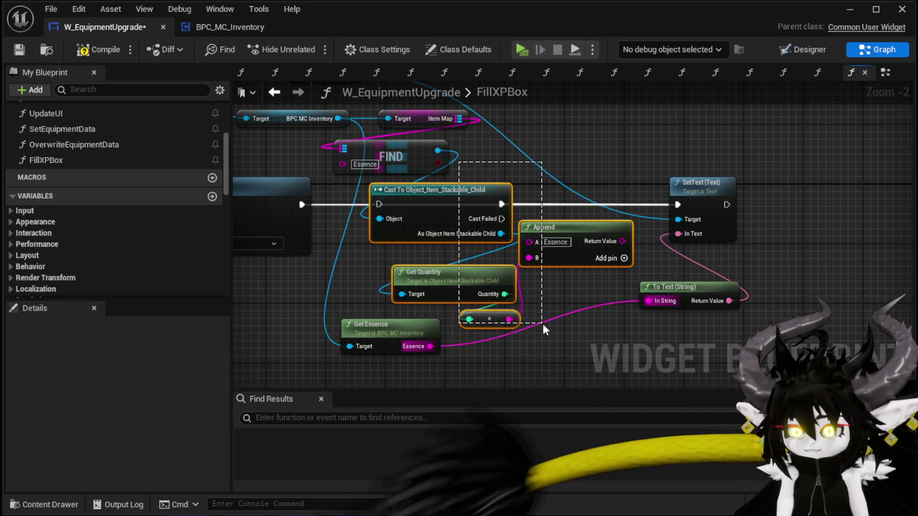
key("Delete")
left_click_drag(420, 247, 531, 257)
key("Delete")
- Tidy Get Essence, To Text, SetText and Text Block Essence into a compact layout
mouse_move(512, 394)
left_mouse_down()
mouse_move(492, 315)
mouse_move(421, 297)
left_mouse_up()
left_click_drag(771, 275, 472, 252)
left_click_drag(773, 174, 609, 174)
left_click(513, 151)
left_click_drag(512, 150, 579, 245)
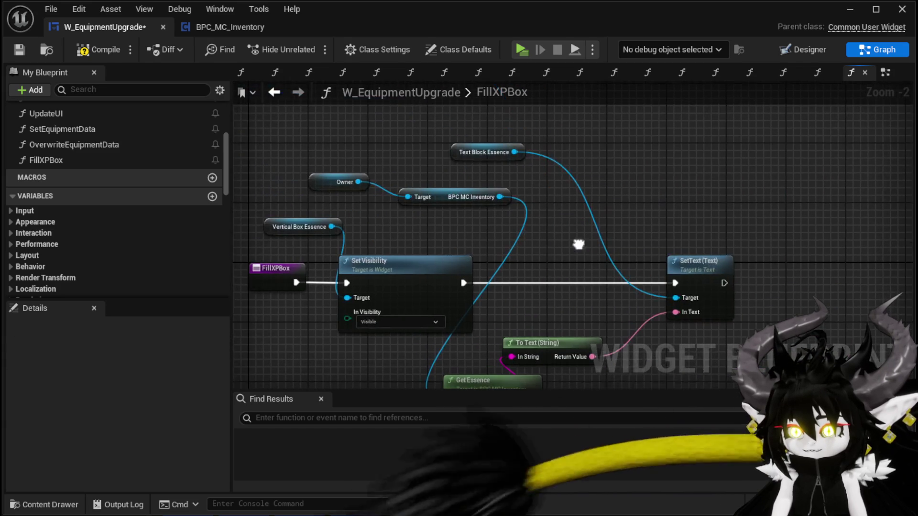
left_click_drag(464, 152, 700, 237)
left_click(625, 216)
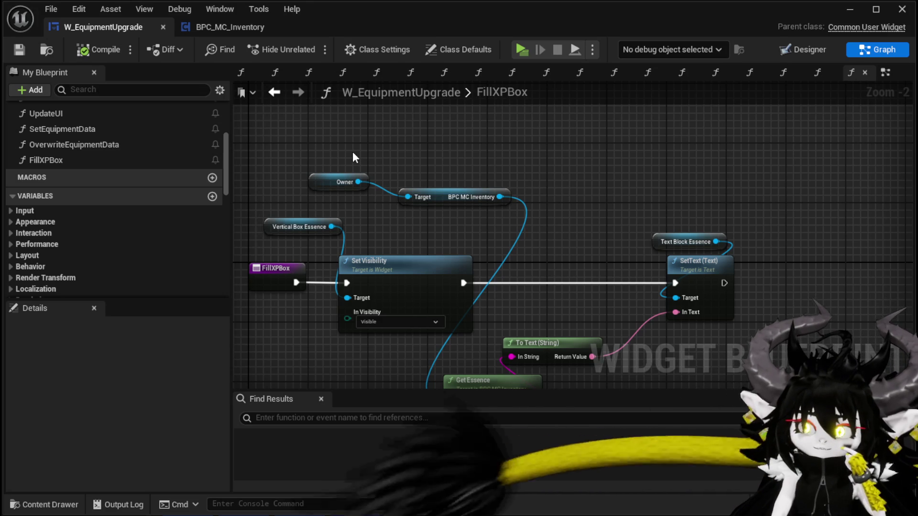
left_click_drag(563, 231, 553, 178)
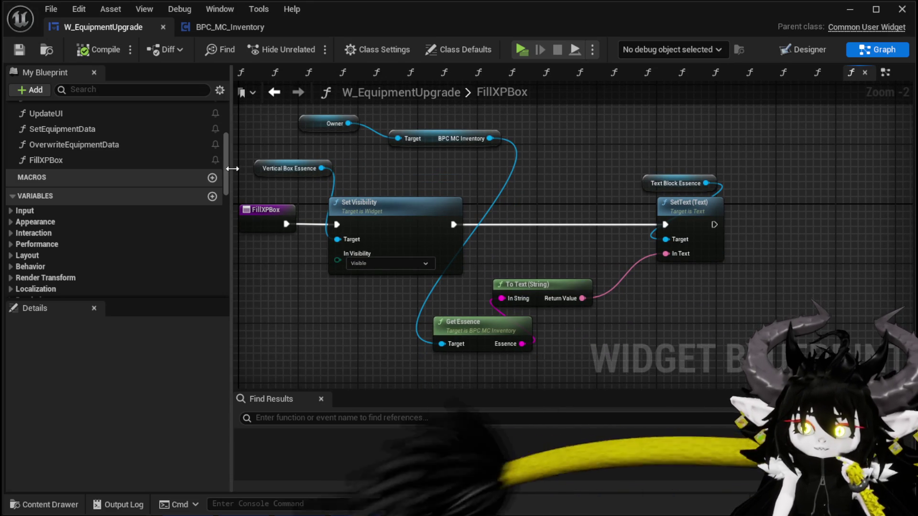
- In the EventGraph, add a BPC MC Inventory getter from Owner and place both nodes together
left_click(294, 93)
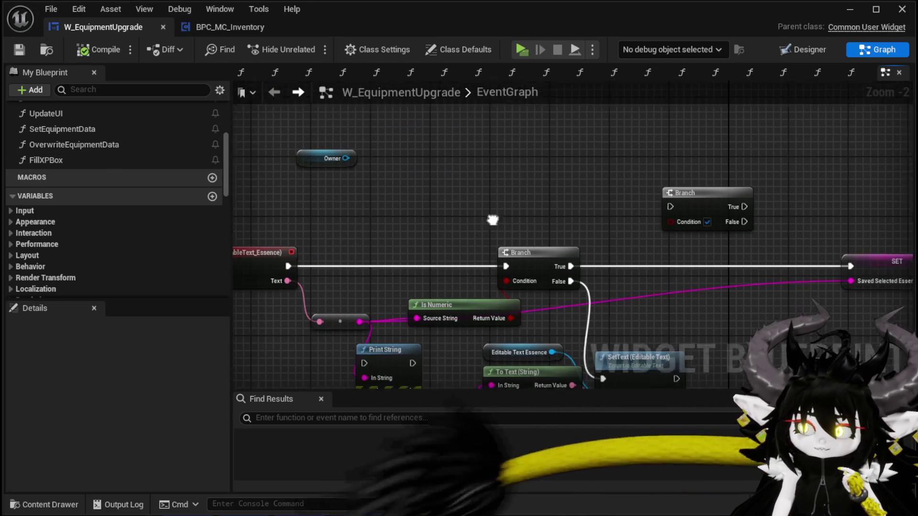
mouse_move(277, 186)
left_mouse_down()
mouse_move(447, 171)
mouse_move(434, 214)
left_mouse_up()
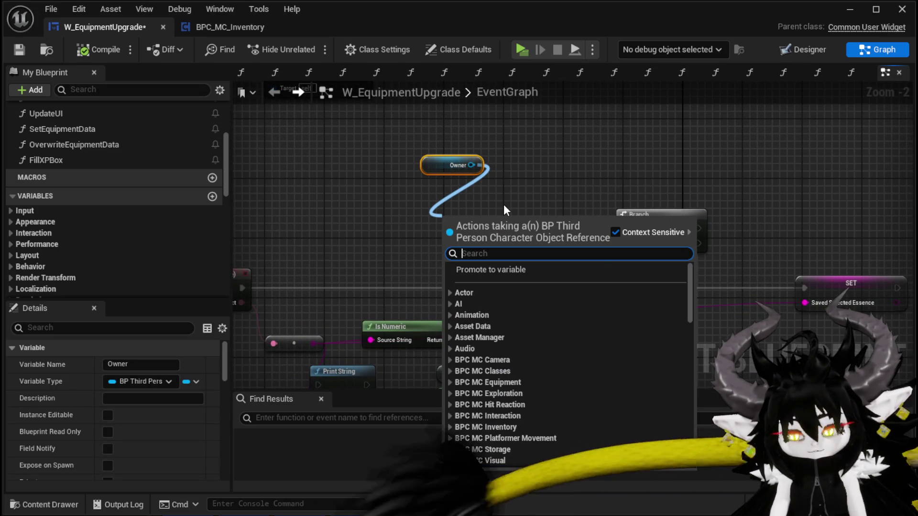
type("Inventory")
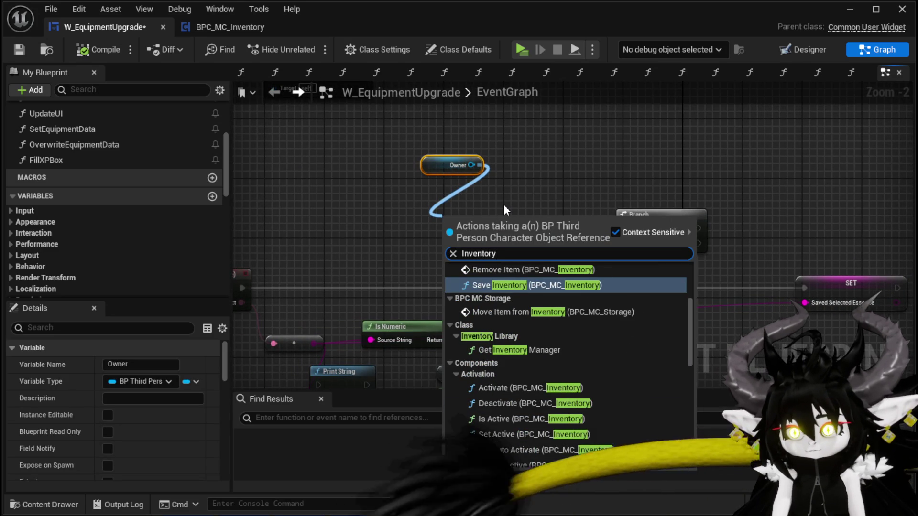
scroll(687, 335, "down", 10)
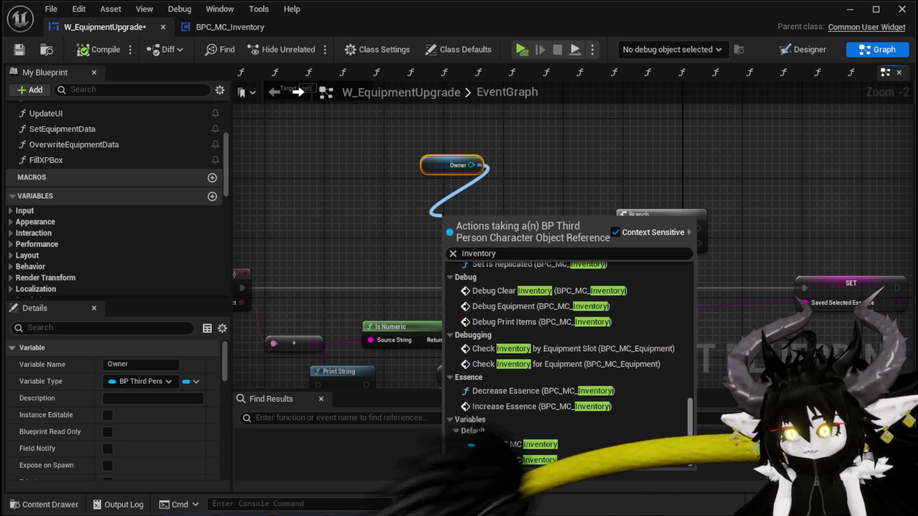
left_click(518, 444)
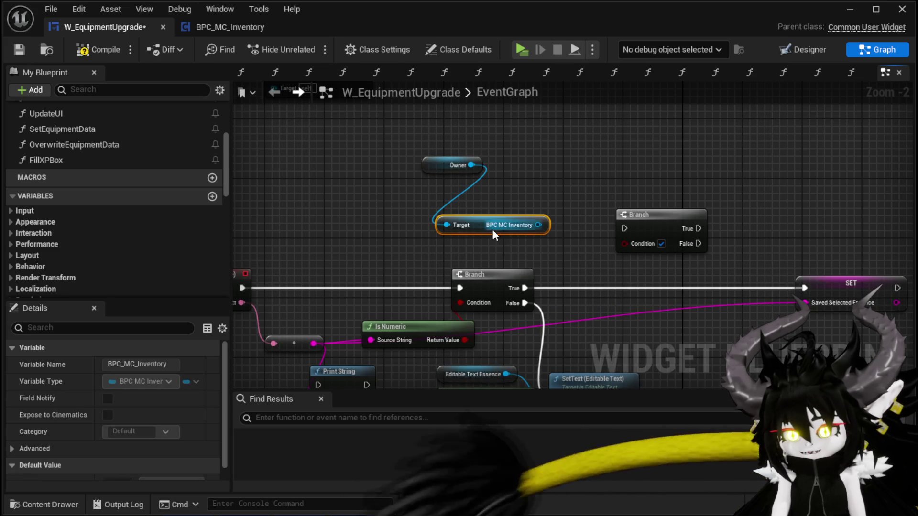
left_click_drag(492, 229, 460, 197)
left_click(421, 194, "ctrl")
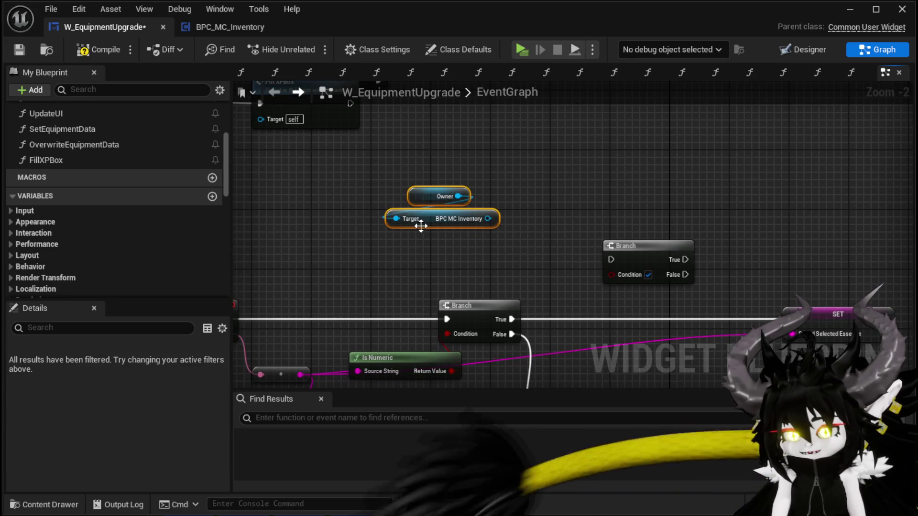
left_click_drag(420, 221, 390, 189)
mouse_move(610, 259)
left_mouse_down()
mouse_move(631, 278)
mouse_move(418, 199)
left_mouse_up()
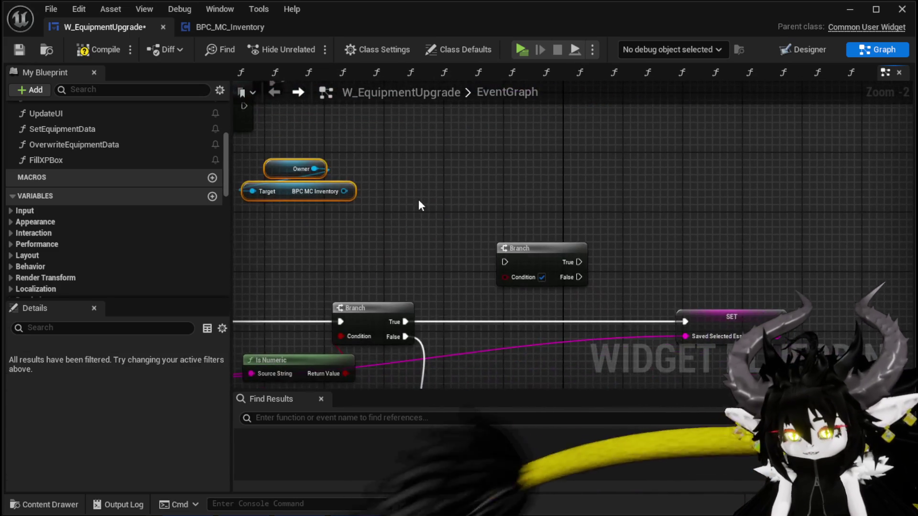
left_click(426, 200)
- Add a Get Essence call on the inventory component and save the widget blueprint
left_click_drag(344, 192, 437, 193)
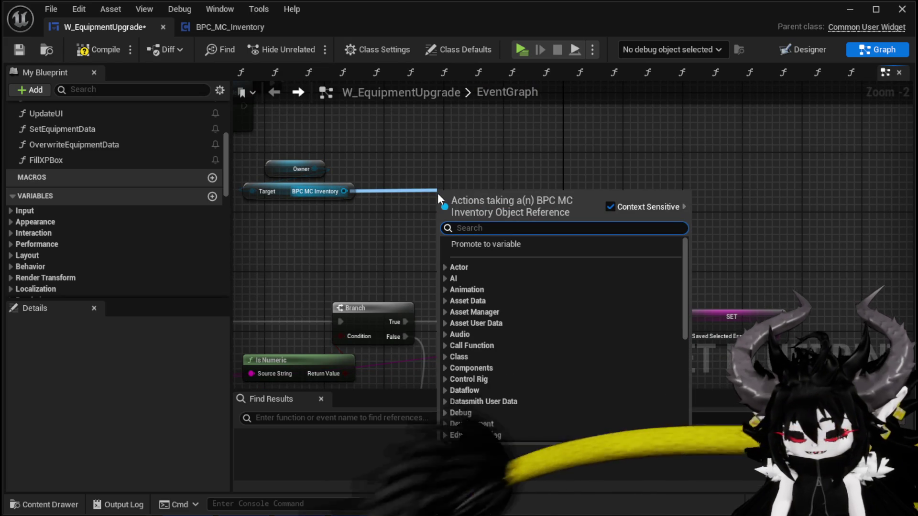
type("Get")
scroll(567, 298, "down", 10)
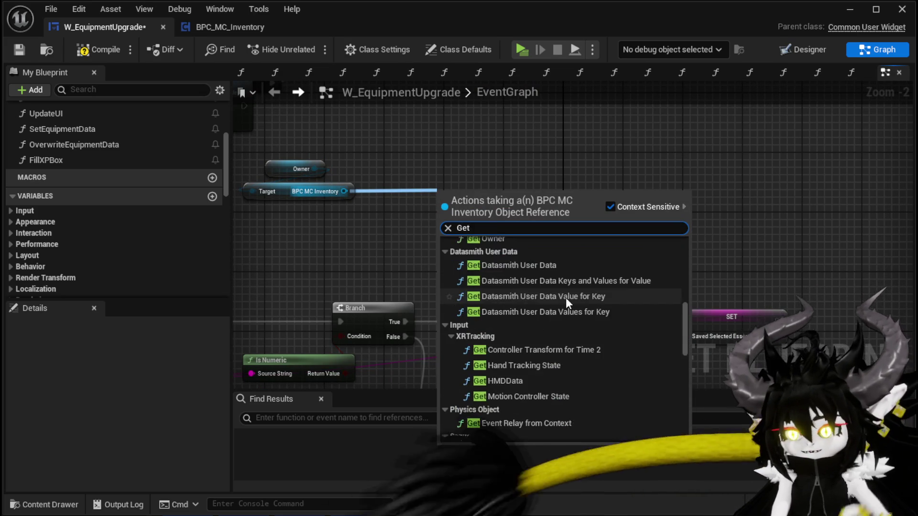
scroll(567, 297, "down", 8)
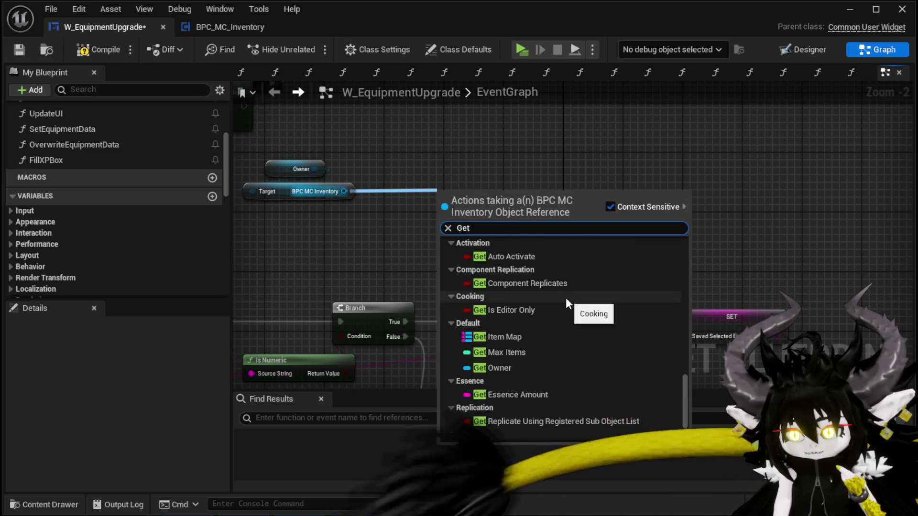
scroll(540, 294, "down", 3)
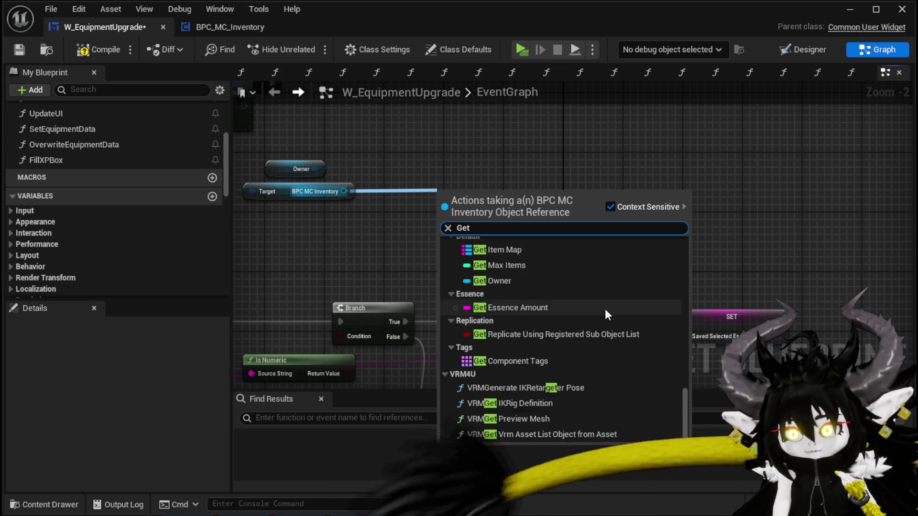
scroll(604, 309, "up", 3)
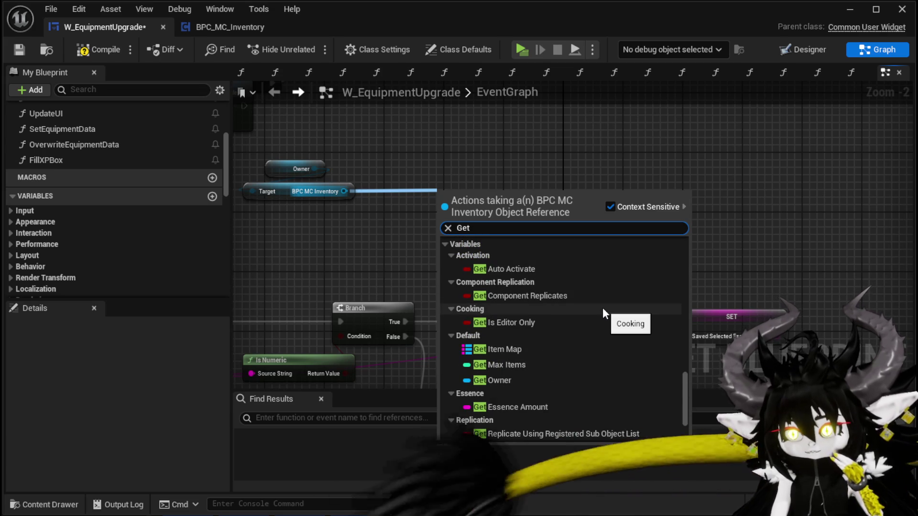
scroll(603, 309, "up", 3)
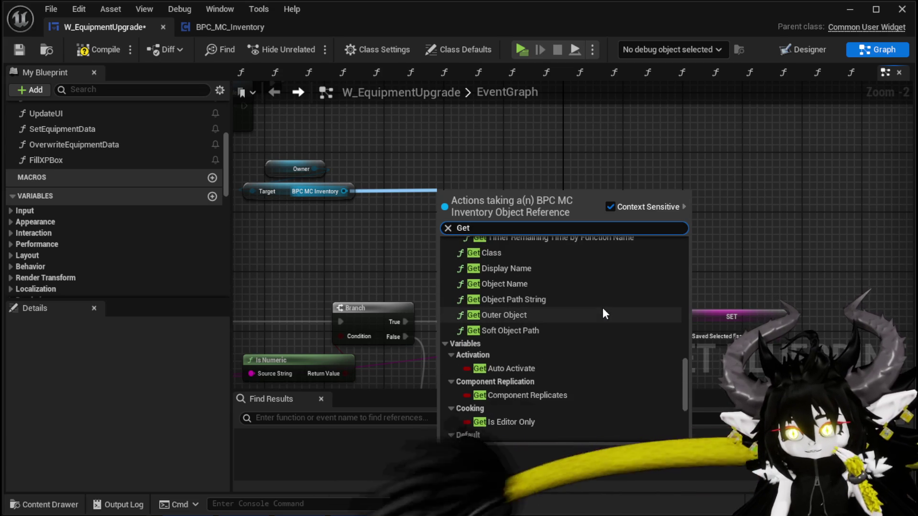
type(" Esse")
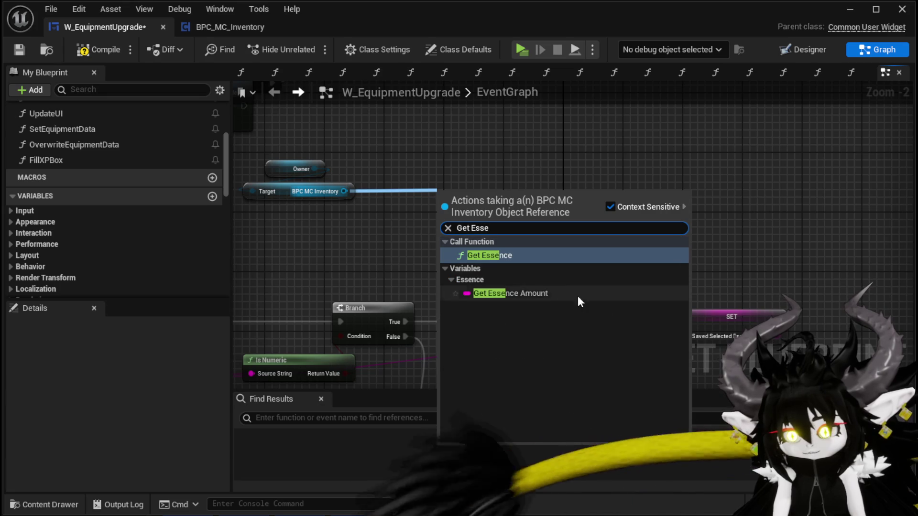
left_click(510, 255)
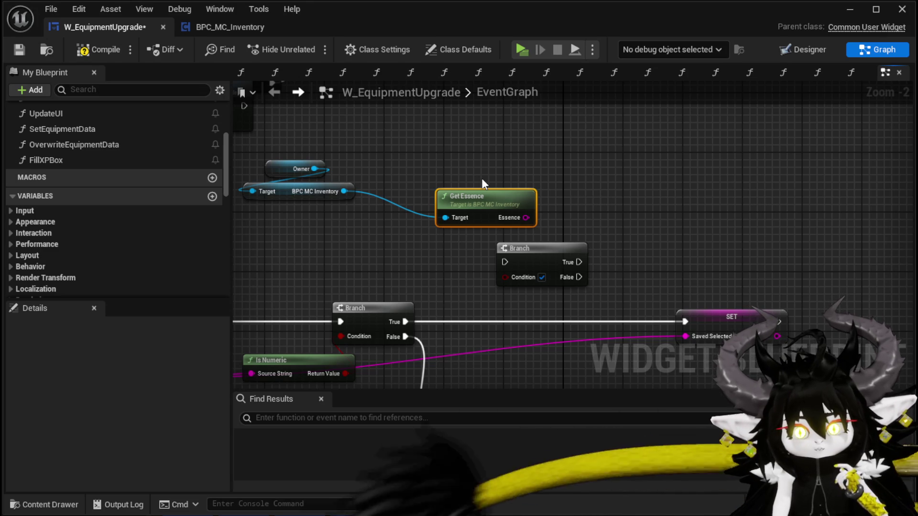
left_click(20, 49)
- Move the Owner and inventory getter nodes up slightly and save again
left_click_drag(274, 197, 330, 149)
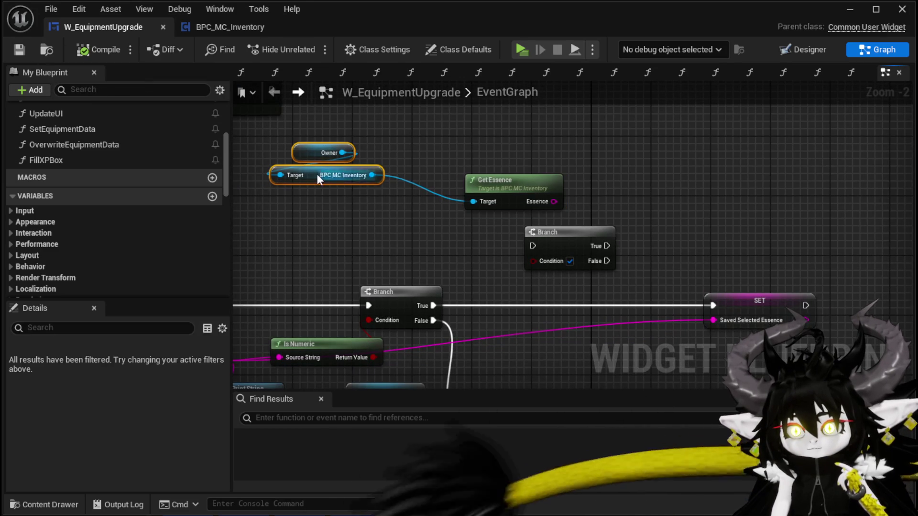
left_click_drag(480, 157, 481, 150)
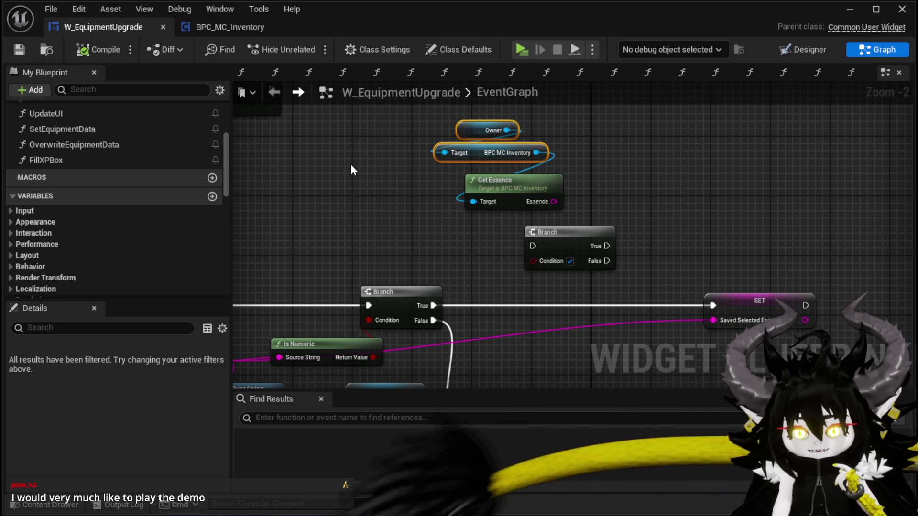
mouse_move(351, 166)
left_mouse_down()
mouse_move(243, 155)
mouse_move(233, 138)
mouse_move(390, 202)
mouse_move(490, 143)
mouse_move(575, 173)
left_mouse_up()
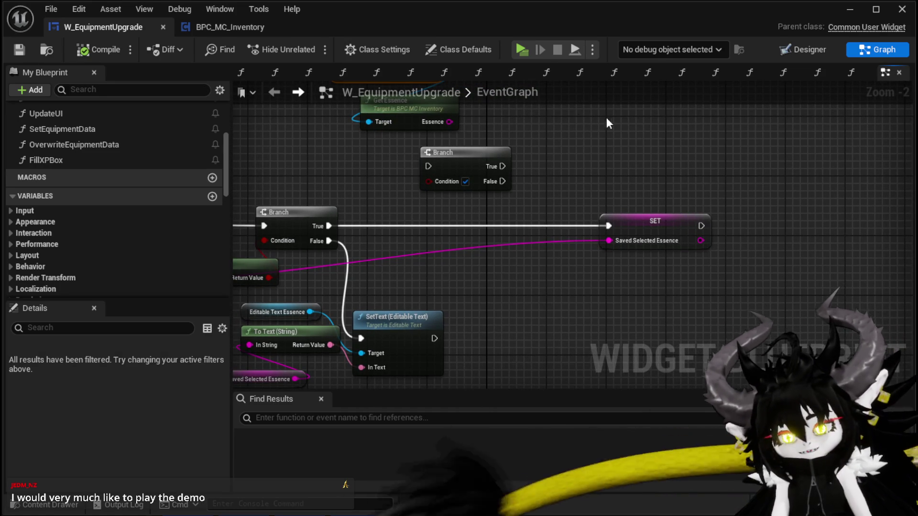
left_click(28, 53)
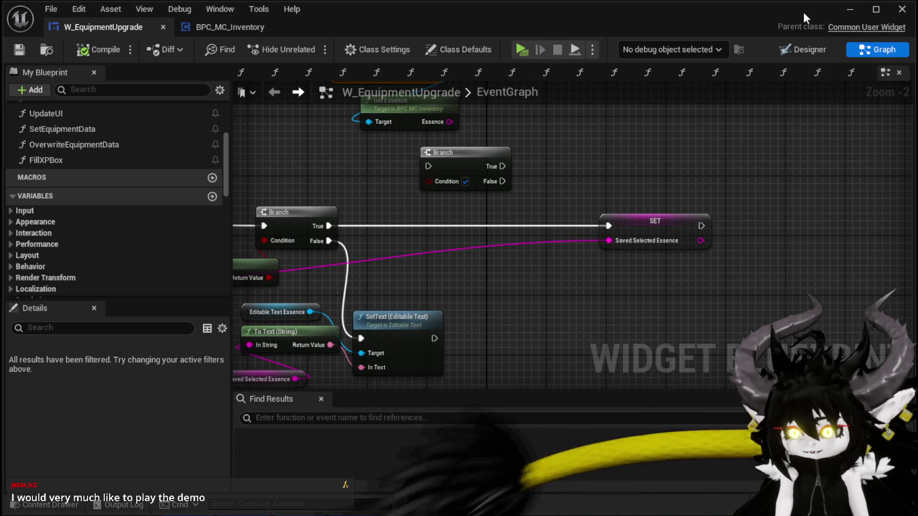
- Minimize the blueprint editor and fly around the level, framing the water actor
left_click(845, 12)
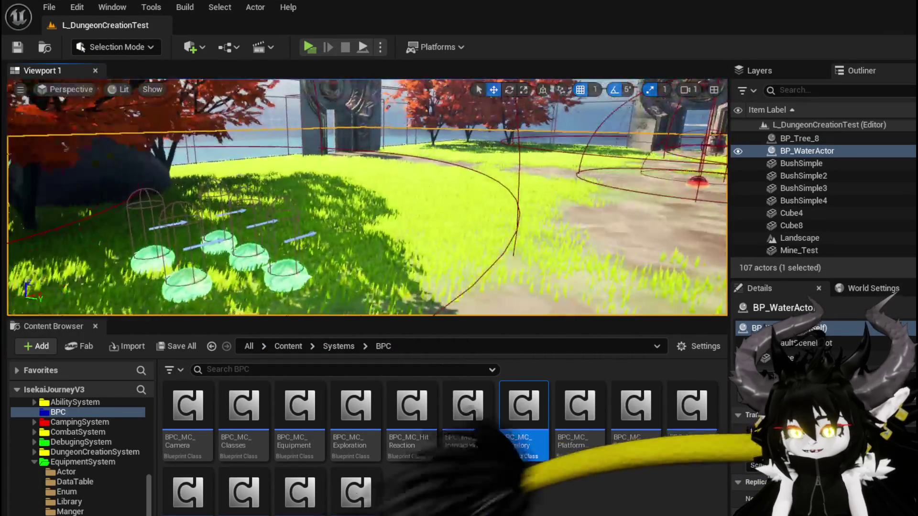
key("w")
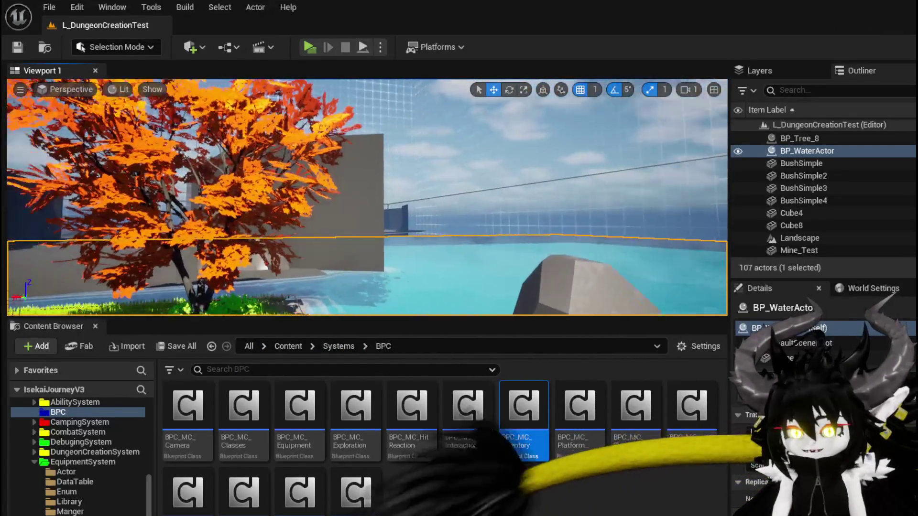
key("w")
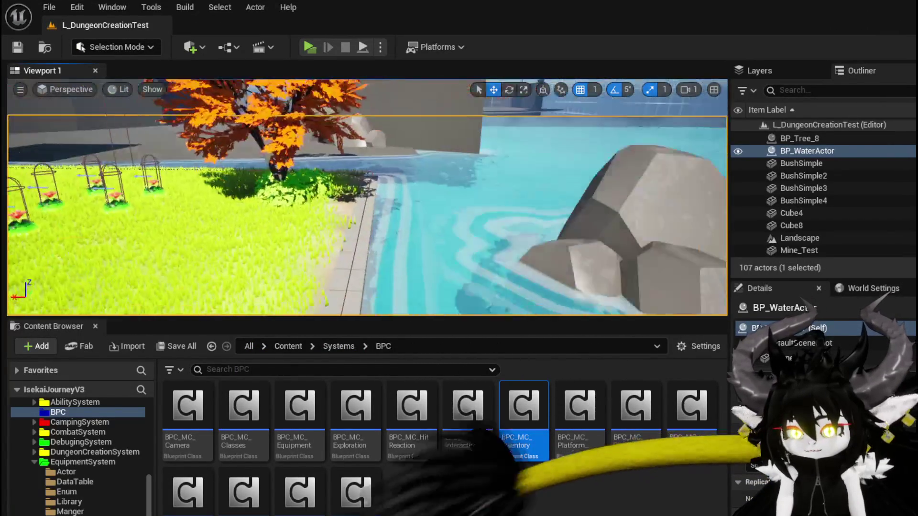
key("w")
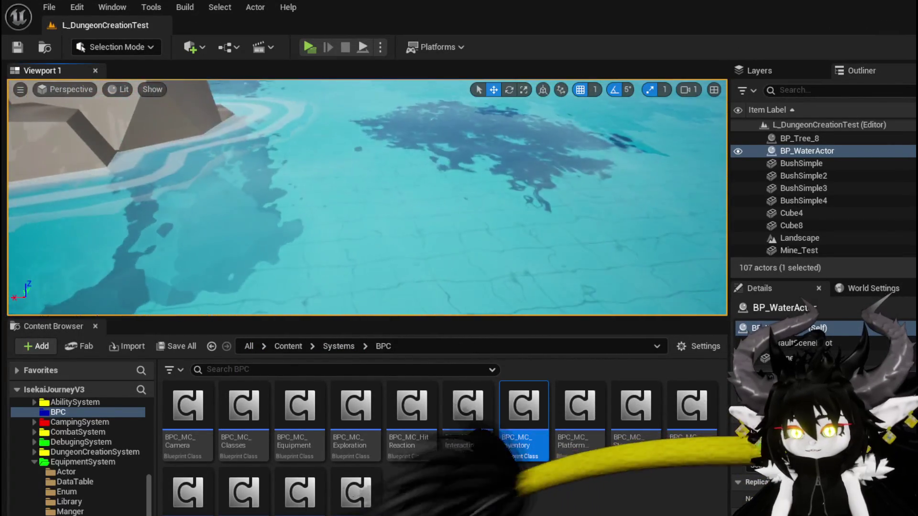
key("s")
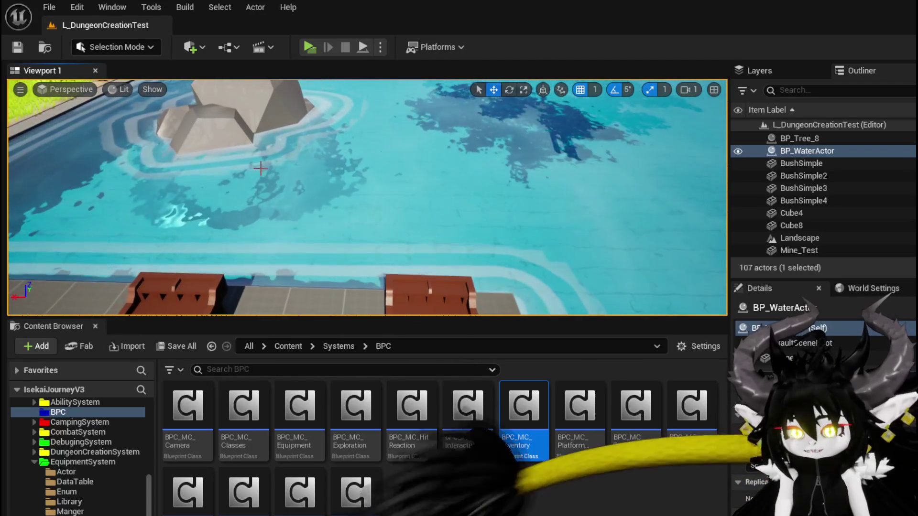
key("s")
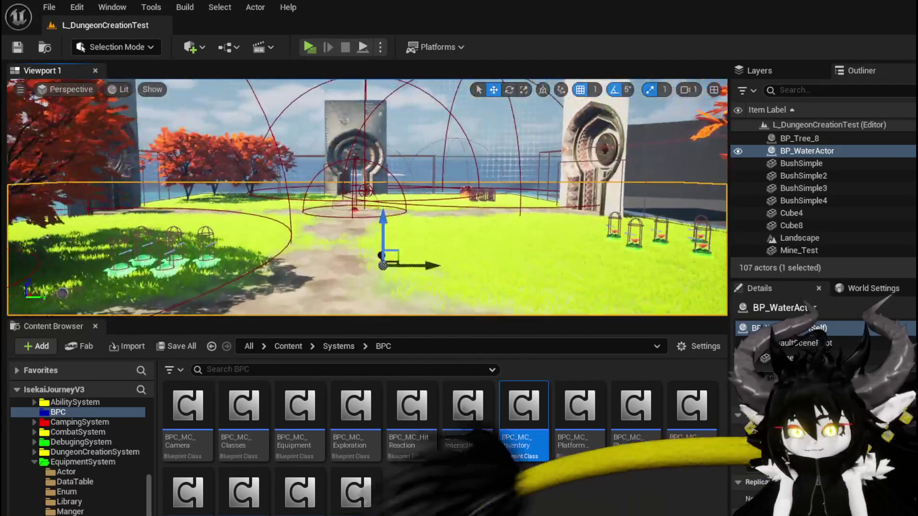
key("w")
key("s")
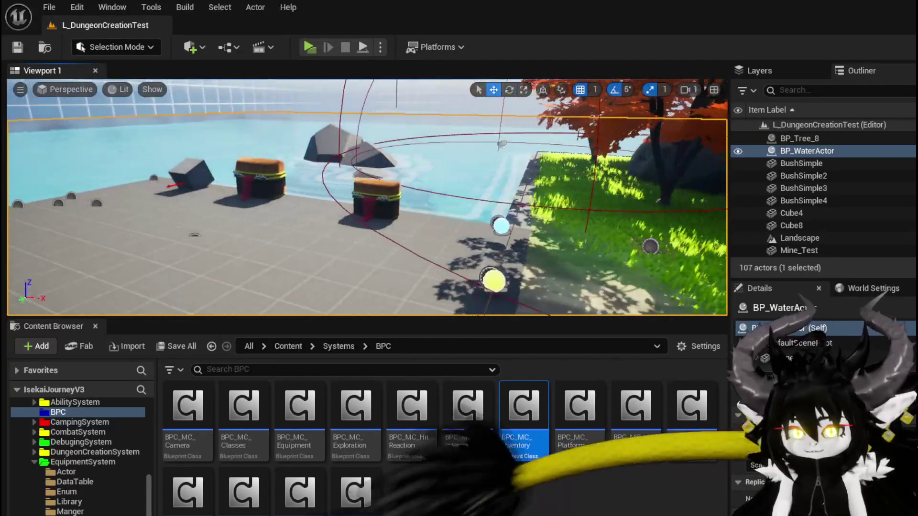
key("s")
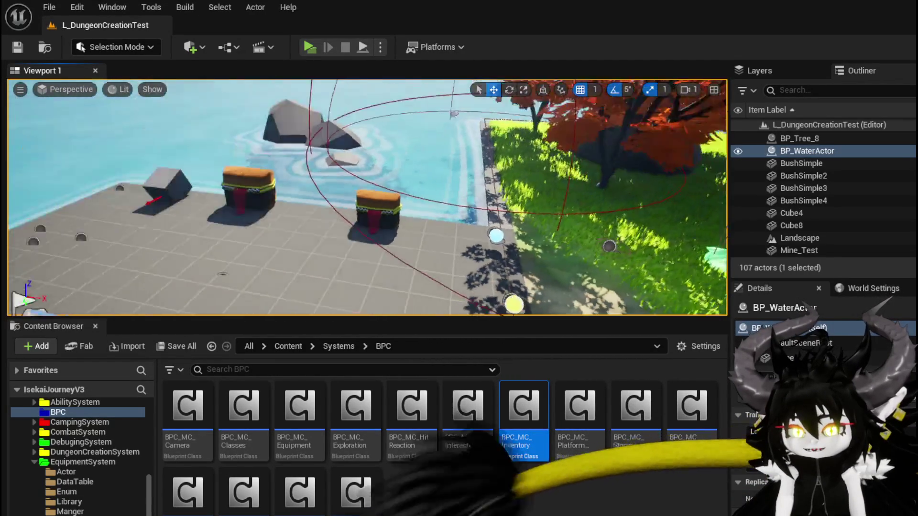
key("f")
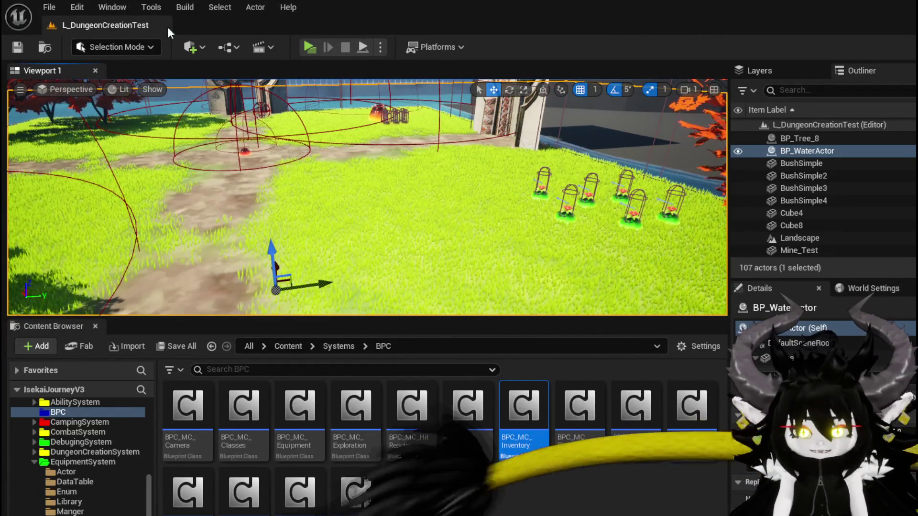
- Browse the viewport view-mode list and turn the camera toward the water
left_click(112, 89)
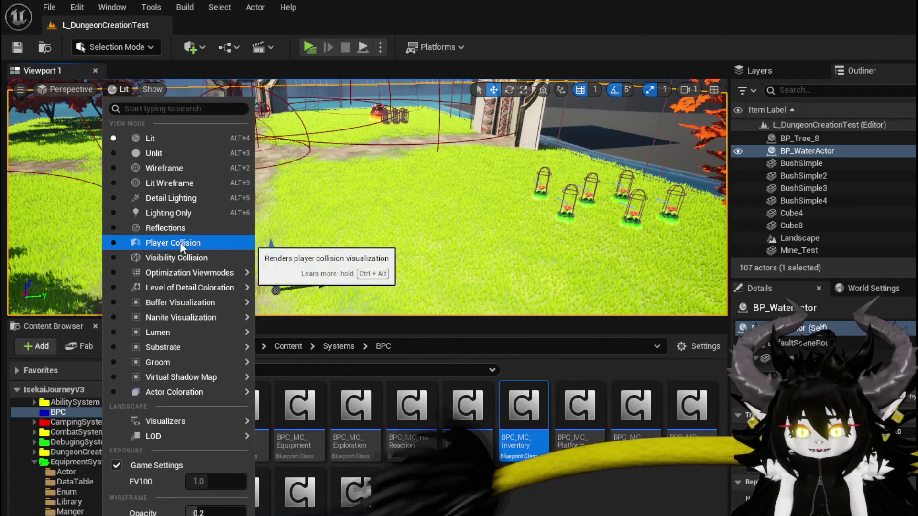
mouse_move(166, 276)
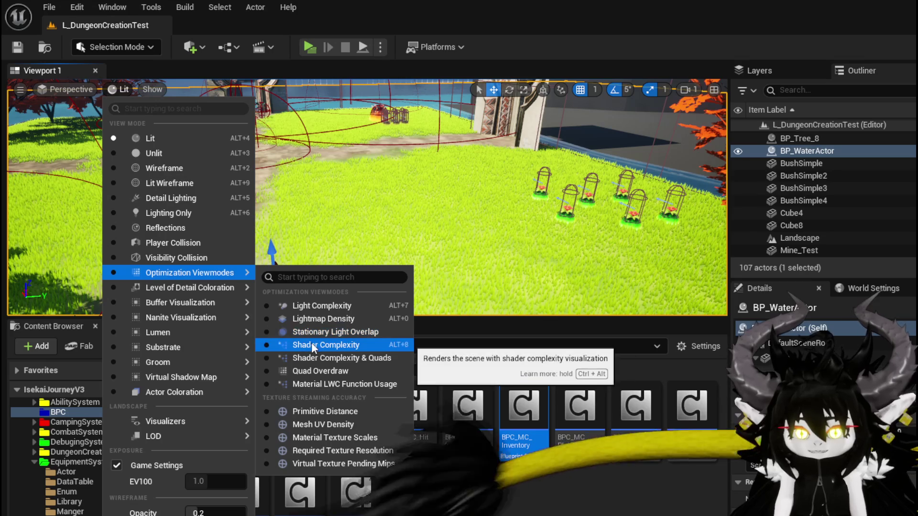
left_click_drag(381, 175, 277, 178)
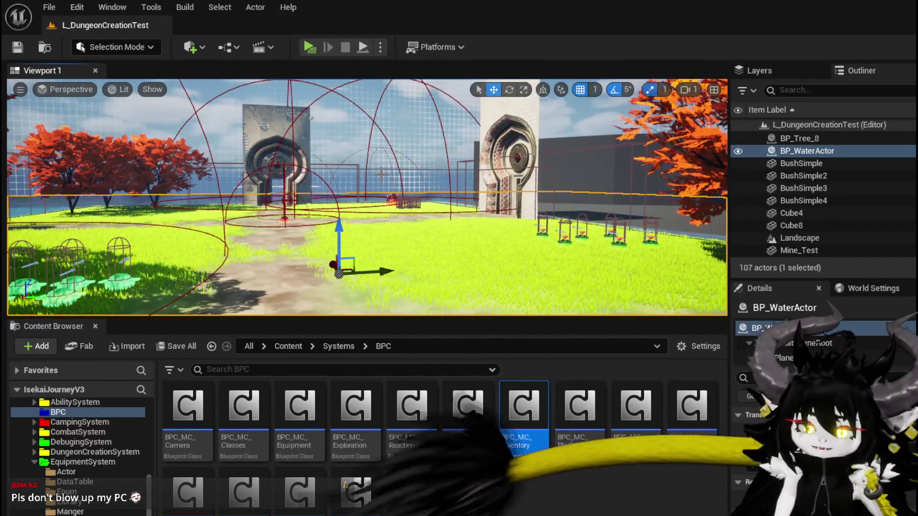
- Save the L_DungeonCreationTest level and switch back to the W_EquipmentUpgrade blueprint
key("ctrl+s")
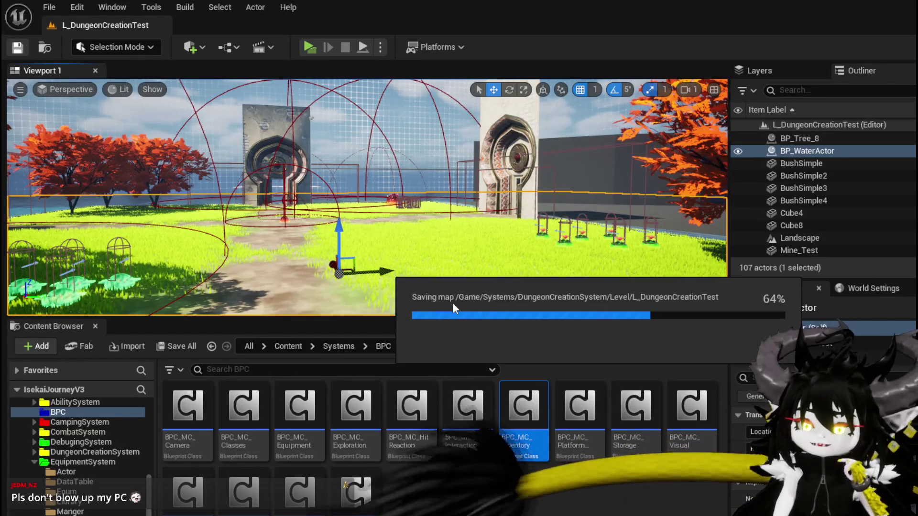
left_click_drag(428, 272, 404, 271)
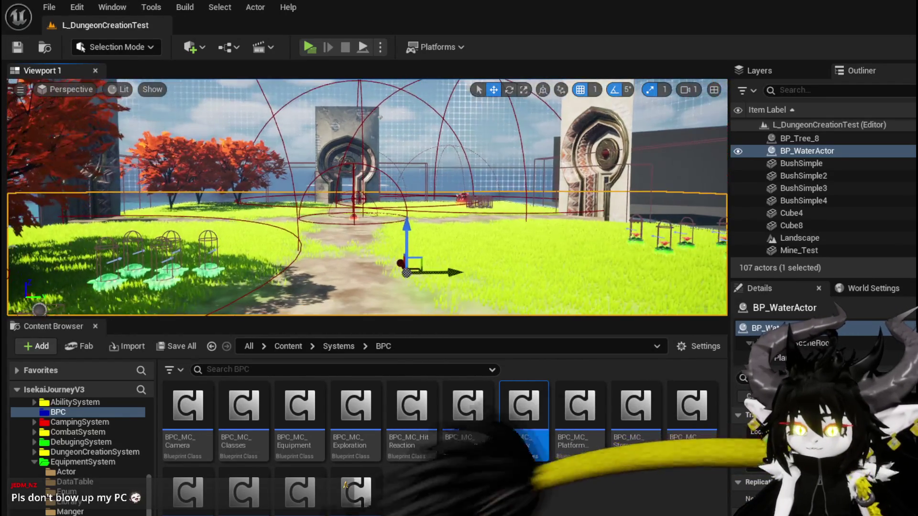
key("alt+Tab")
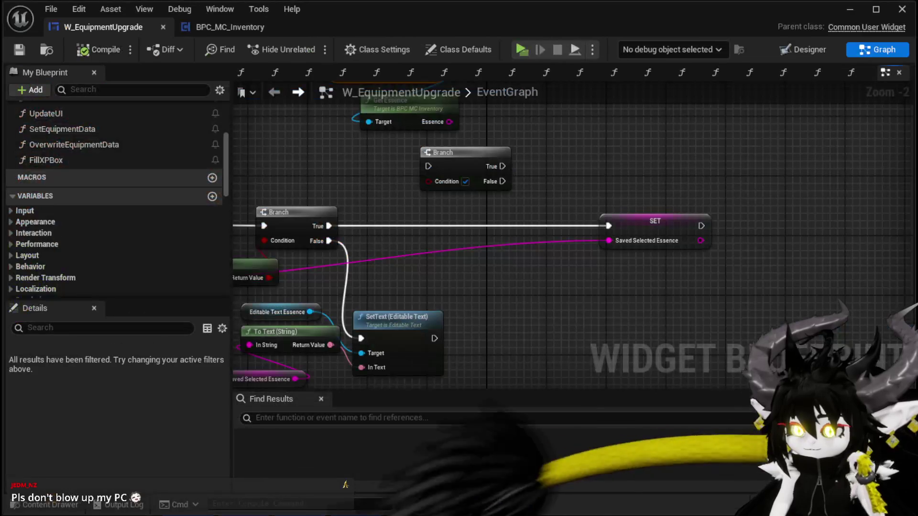
- Move the Editable Text Essence, To Text and Saved Selected Essence nodes down-left
mouse_move(363, 189)
left_mouse_down()
mouse_move(497, 180)
mouse_move(454, 211)
mouse_move(469, 144)
mouse_move(514, 262)
left_mouse_up()
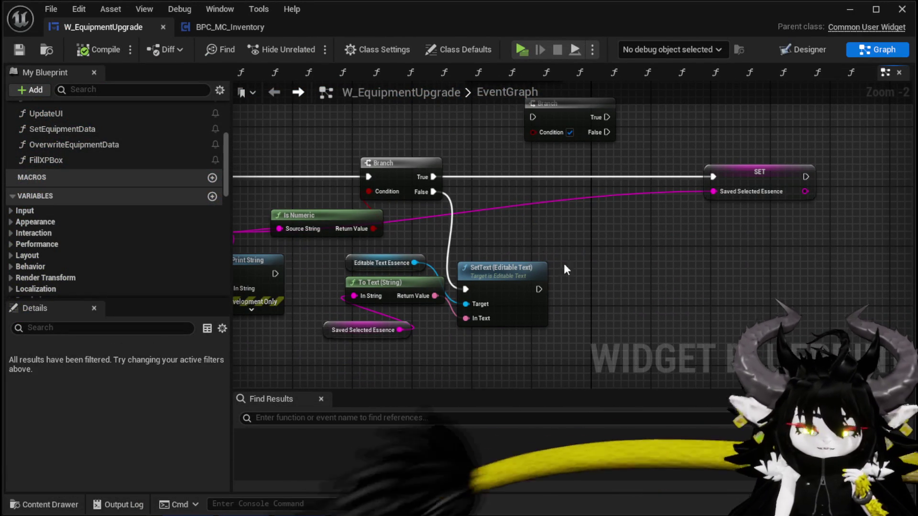
left_click_drag(564, 263, 619, 268)
left_click_drag(436, 246, 411, 265)
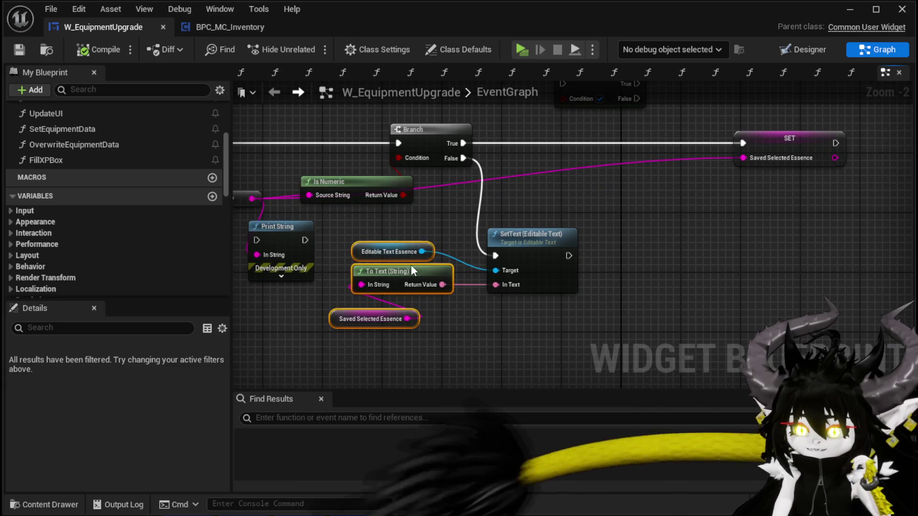
left_click(558, 199)
left_click_drag(558, 200, 555, 330)
mouse_move(483, 221)
left_mouse_down()
mouse_move(563, 242)
mouse_move(523, 213)
mouse_move(549, 159)
mouse_move(459, 203)
mouse_move(450, 231)
left_mouse_up()
- Shift the Owner, BPC MC Inventory and Get Essence chain left beside the Is Numeric Branch
left_click_drag(559, 135, 555, 135)
mouse_move(529, 199)
left_mouse_down()
mouse_move(447, 197)
mouse_move(417, 207)
left_mouse_up()
mouse_move(561, 232)
left_mouse_down()
mouse_move(547, 202)
mouse_move(579, 202)
left_mouse_up()
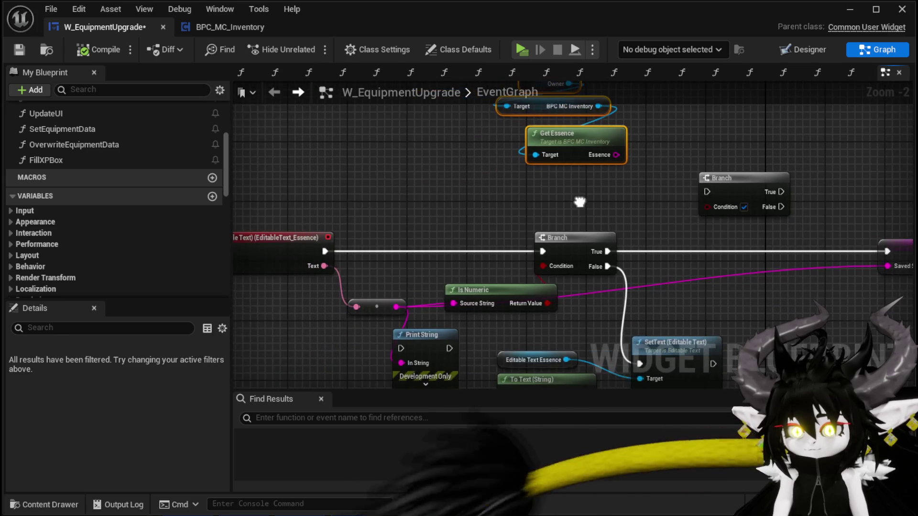
left_click_drag(397, 307, 468, 207)
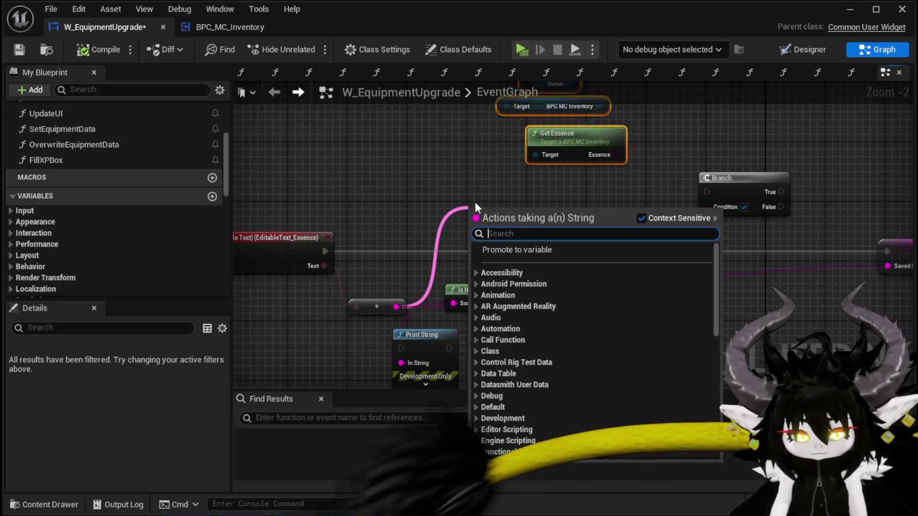
- Insert a String To Integer node onto the essence text wire
type("int")
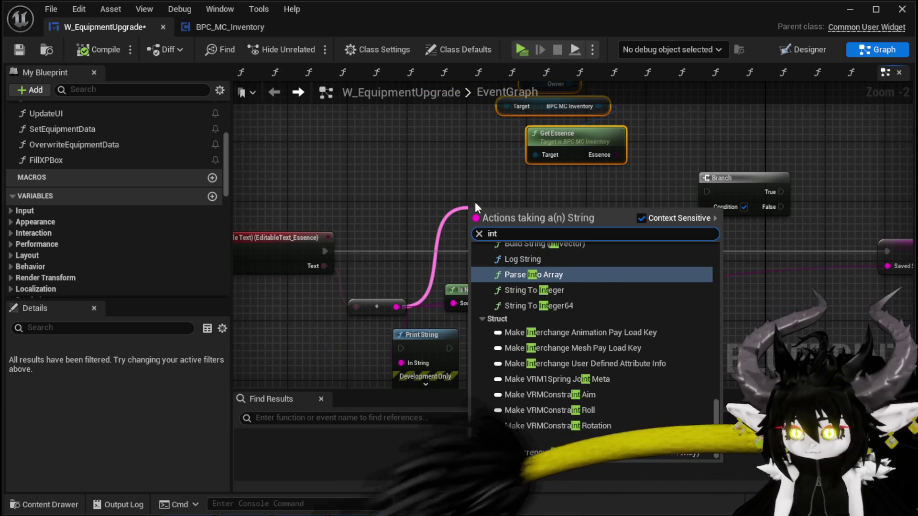
scroll(609, 397, "up", 5)
scroll(611, 398, "up", 10)
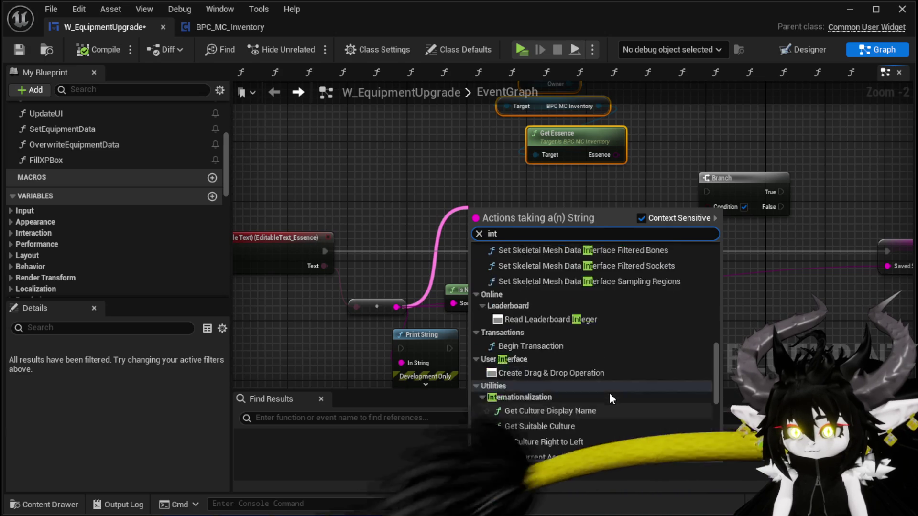
scroll(609, 393, "up", 4)
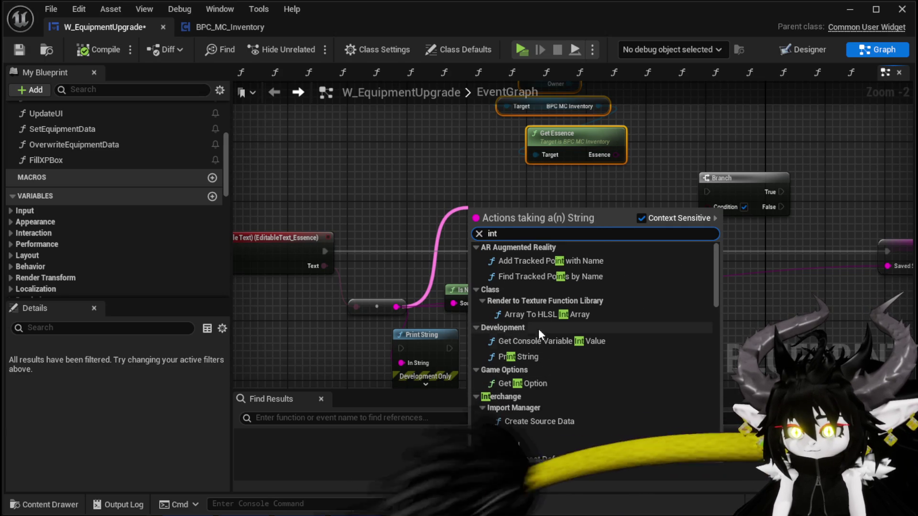
scroll(552, 367, "down", 5)
scroll(557, 358, "down", 10)
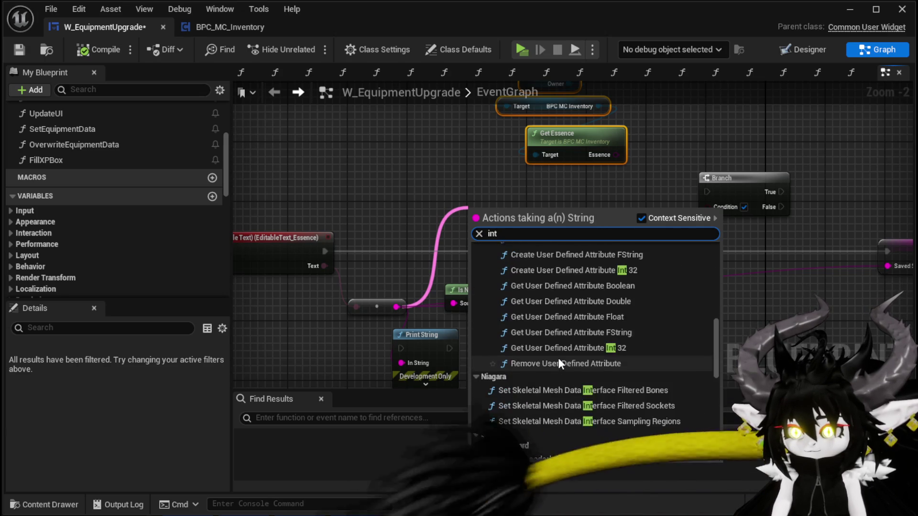
scroll(560, 354, "down", 3)
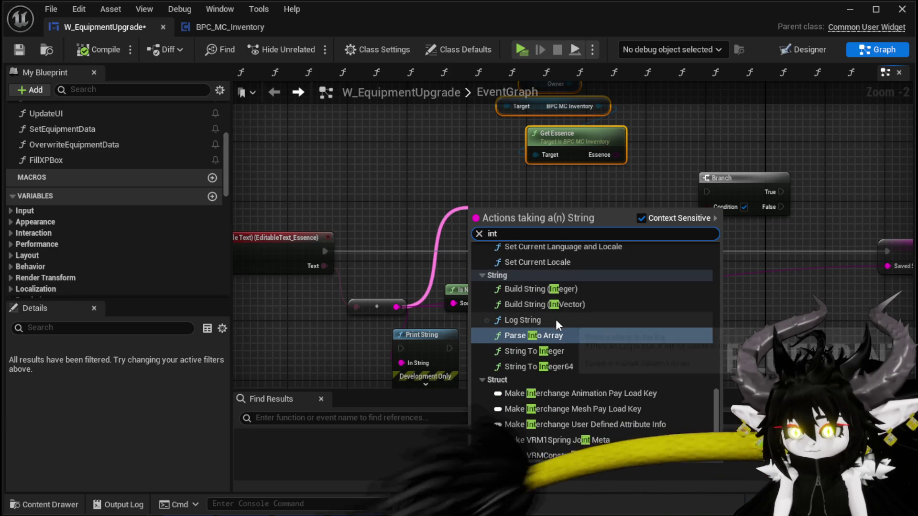
left_click(558, 346)
mouse_move(377, 307)
left_mouse_down()
mouse_move(497, 207)
mouse_move(652, 293)
left_mouse_up()
- Move the SET node and the upper Branch further right
left_click_drag(550, 251, 795, 244)
mouse_move(263, 199)
left_mouse_down()
mouse_move(464, 262)
mouse_move(529, 240)
mouse_move(706, 252)
left_mouse_up()
mouse_move(413, 202)
left_mouse_down()
mouse_move(518, 236)
mouse_move(415, 270)
left_mouse_up()
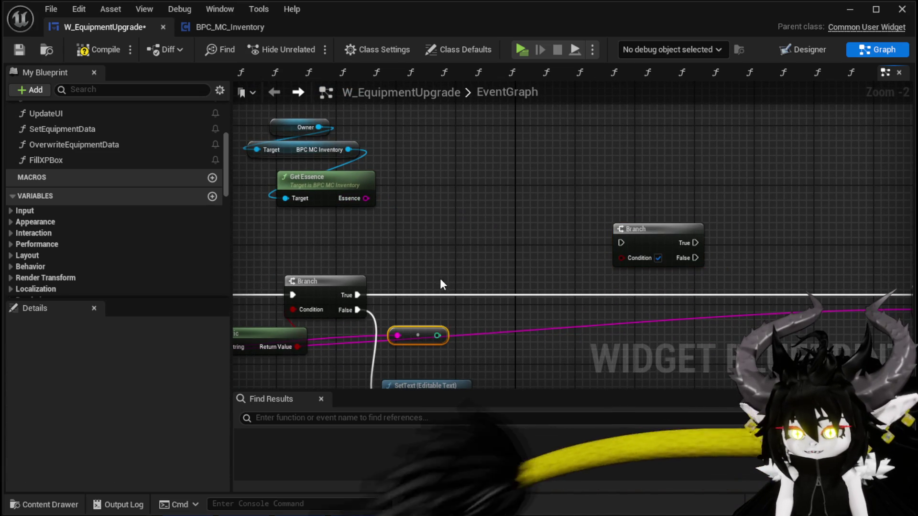
- Paste a second String To Integer fed by Essence and compare both integers with Greater Equal
key("ctrl+v")
left_click_drag(366, 198, 406, 215)
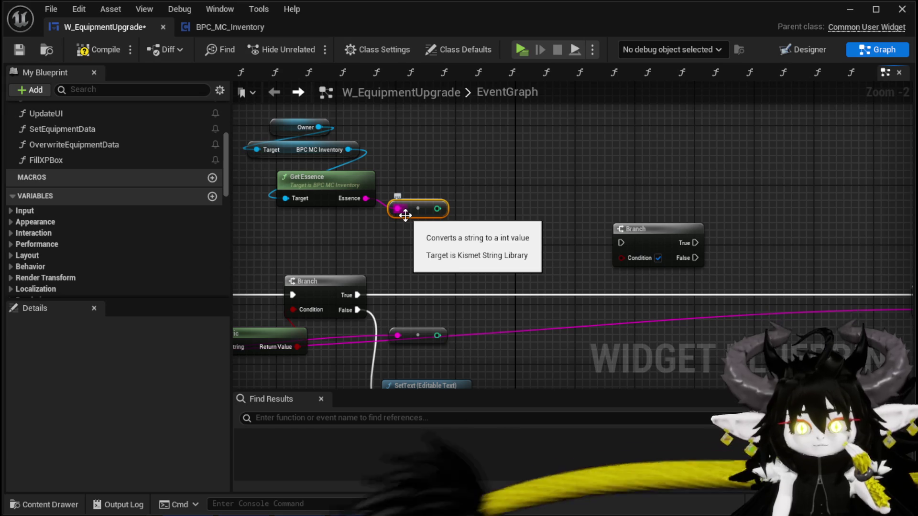
left_click_drag(441, 211, 482, 235)
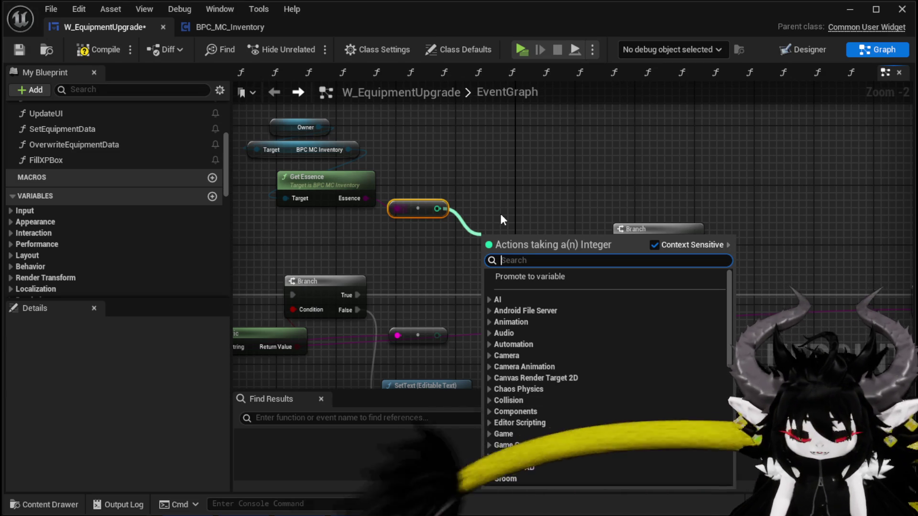
type("Greater")
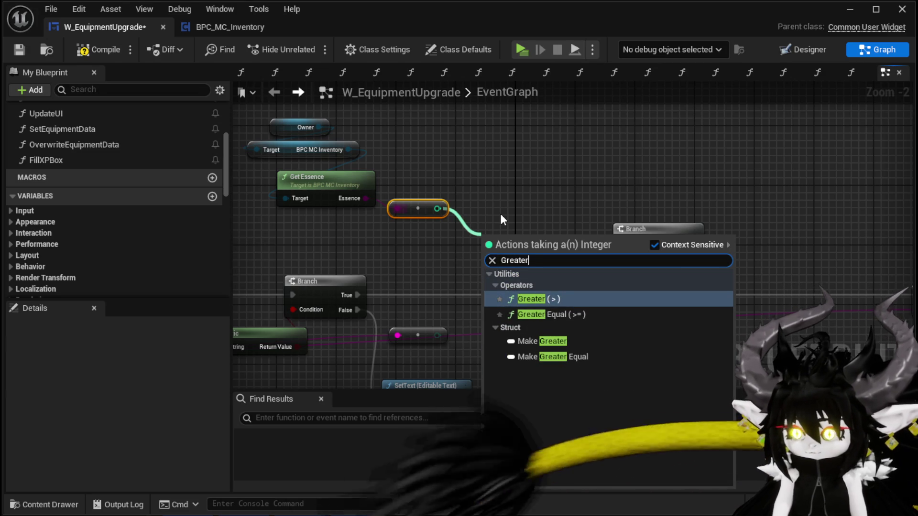
left_click(553, 316)
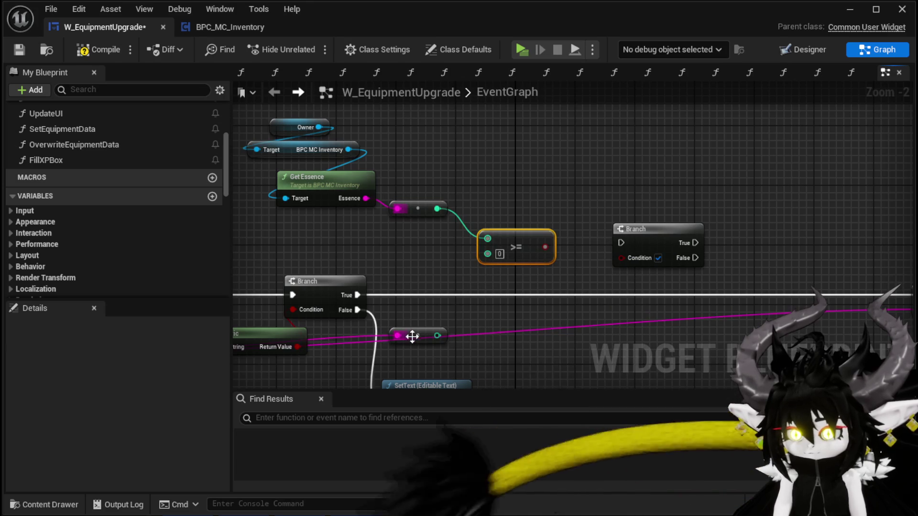
mouse_move(437, 335)
left_mouse_down()
mouse_move(472, 241)
mouse_move(487, 239)
left_mouse_up()
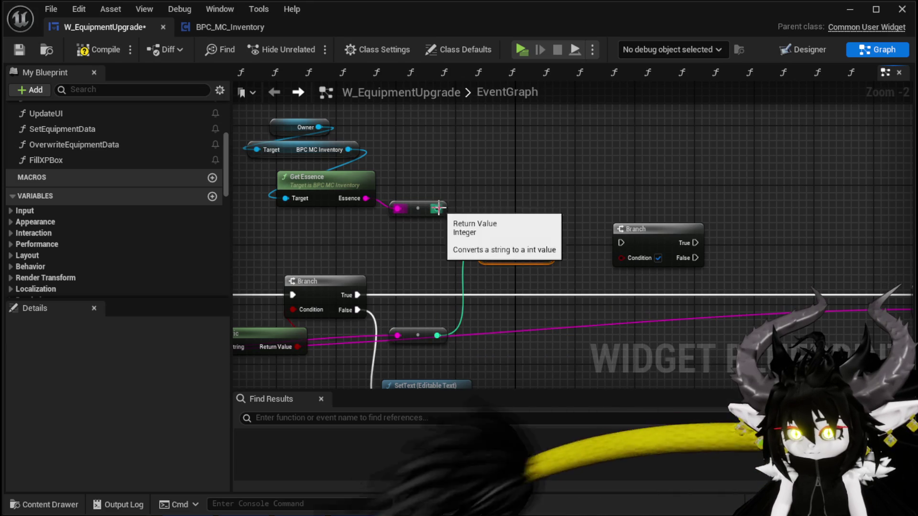
left_click_drag(437, 209, 489, 251)
- Stack the two conversion nodes beside Get Essence
mouse_move(420, 334)
left_mouse_down()
mouse_move(384, 223)
mouse_move(354, 225)
left_mouse_up()
mouse_move(420, 207)
left_mouse_down()
mouse_move(345, 251)
mouse_move(431, 148)
mouse_move(333, 231)
left_mouse_up()
left_click(313, 253)
left_click(508, 202)
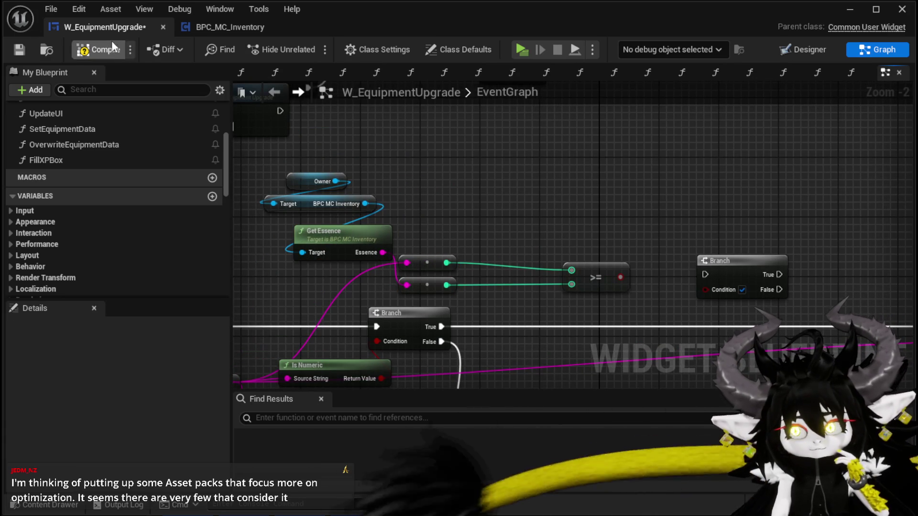
- Save and close W_EquipmentUpgrade, save the L_DungeonCreationTest level, then return to the graph
left_click(19, 50)
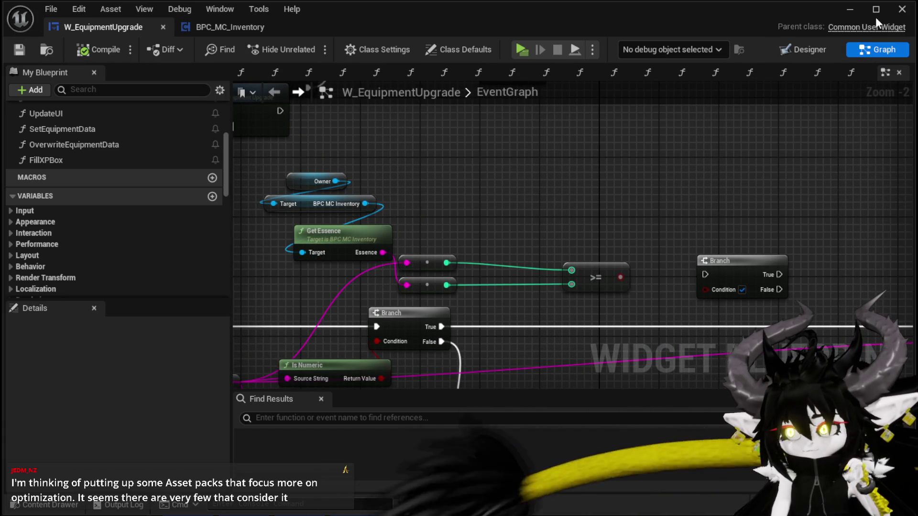
left_click(850, 9)
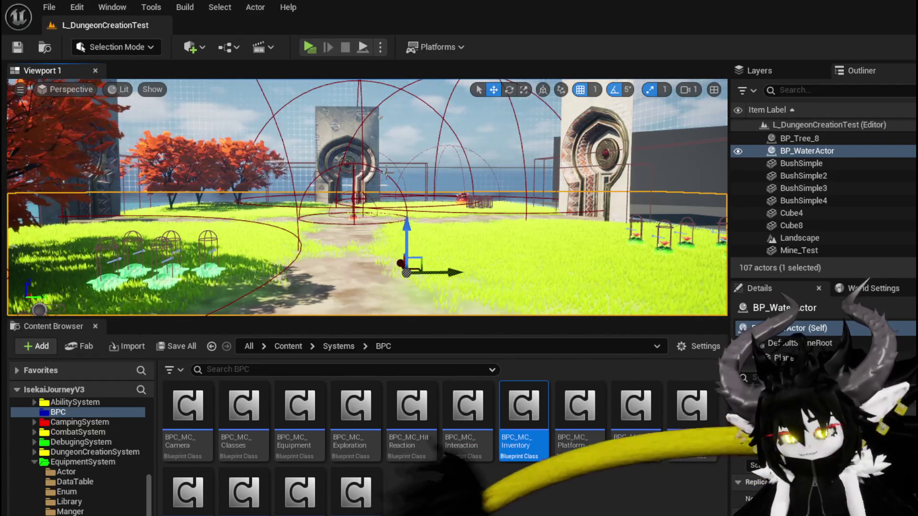
key("w")
key("s")
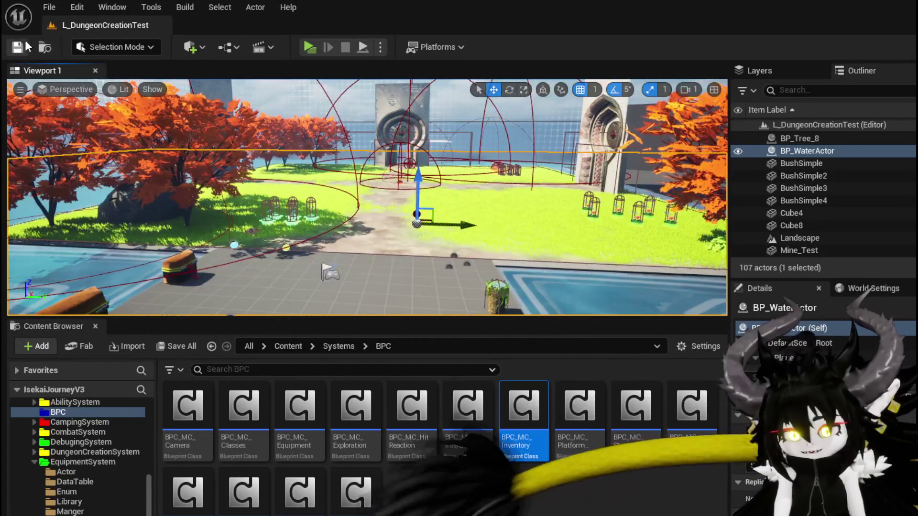
key("ctrl+s")
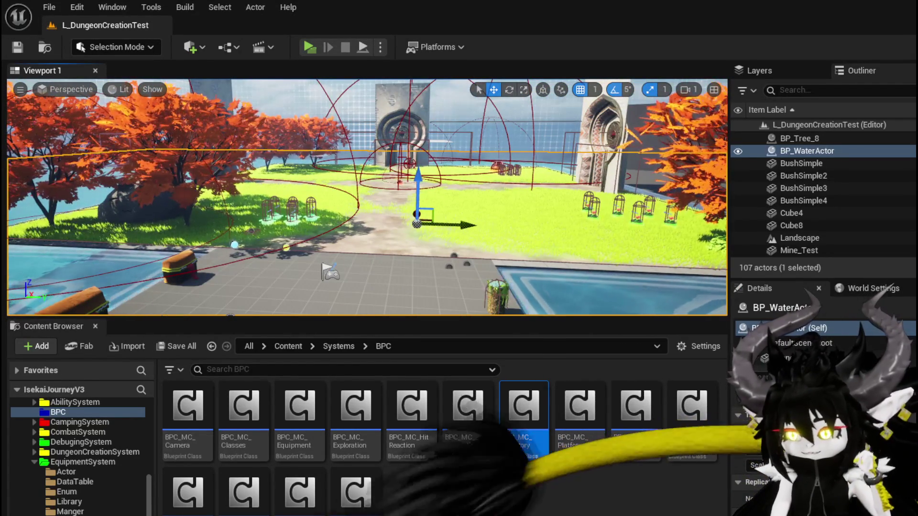
key("alt+Tab")
left_click_drag(551, 274, 307, 207)
- Line the second Branch up with the >= comparison node
mouse_move(381, 232)
left_mouse_down()
mouse_move(345, 225)
mouse_move(450, 205)
mouse_move(459, 220)
left_mouse_up()
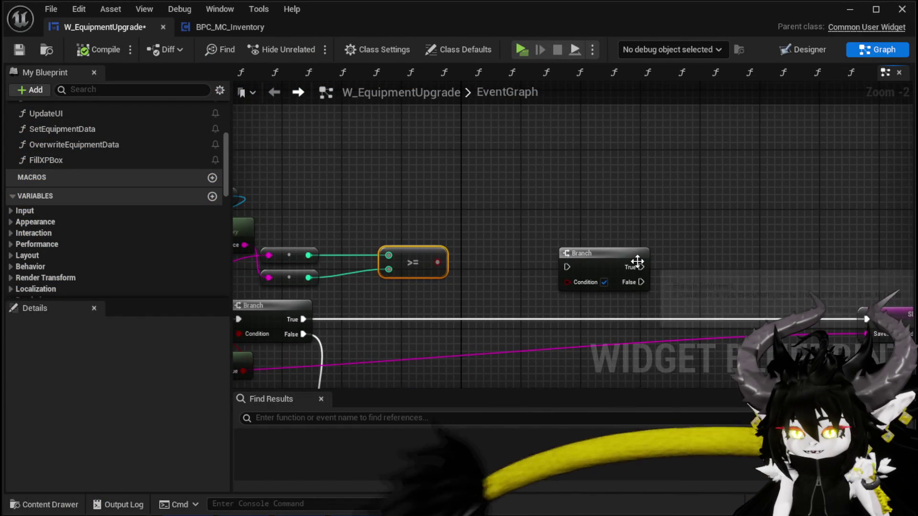
left_click_drag(593, 265, 591, 253)
mouse_move(498, 254)
left_mouse_down()
mouse_move(580, 191)
mouse_move(306, 205)
mouse_move(515, 241)
mouse_move(619, 235)
mouse_move(613, 211)
mouse_move(581, 213)
mouse_move(550, 169)
mouse_move(498, 159)
left_mouse_up()
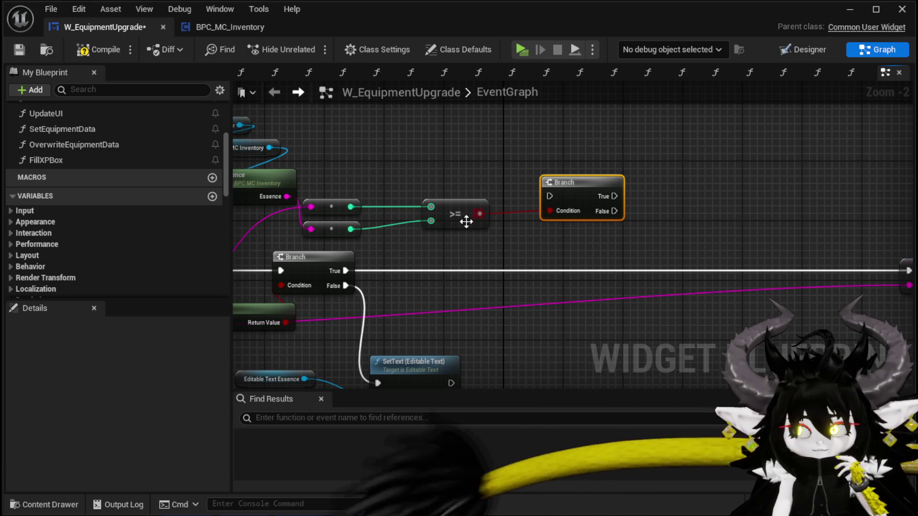
- Copy the Owner, BPC MC Inventory and Get Essence nodes
mouse_move(506, 252)
left_mouse_down()
mouse_move(326, 219)
mouse_move(515, 229)
mouse_move(610, 266)
left_mouse_up()
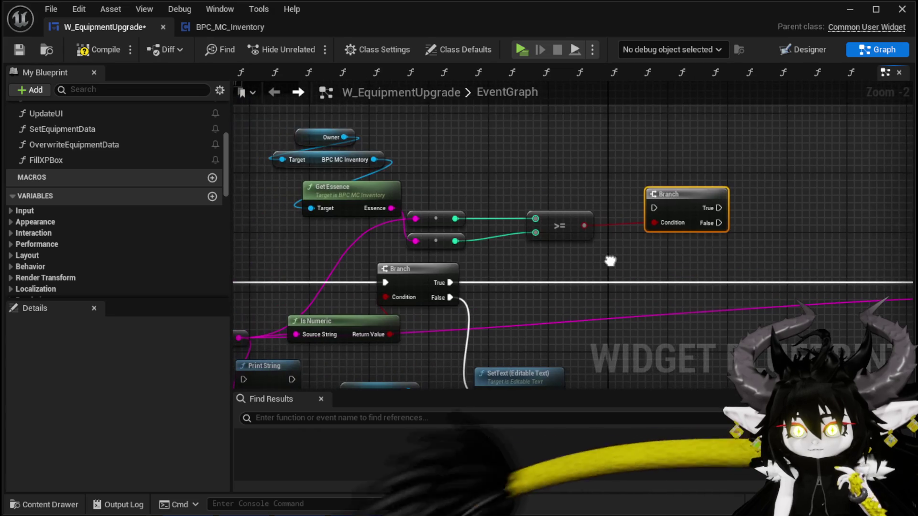
left_click_drag(331, 125, 336, 192)
key("ctrl+c")
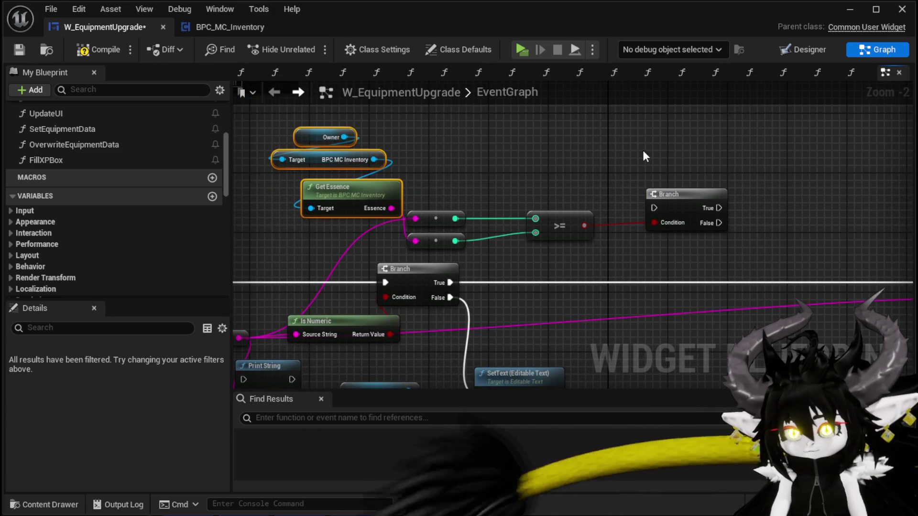
- Paste the inventory nodes and a new SET Saved Selected Essence, run on Branch True with Essence
key("ctrl+v")
mouse_move(603, 167)
left_mouse_down()
mouse_move(554, 162)
mouse_move(580, 212)
mouse_move(588, 178)
mouse_move(670, 140)
mouse_move(509, 167)
left_mouse_up()
left_click_drag(696, 195, 741, 287)
key("ctrl+c")
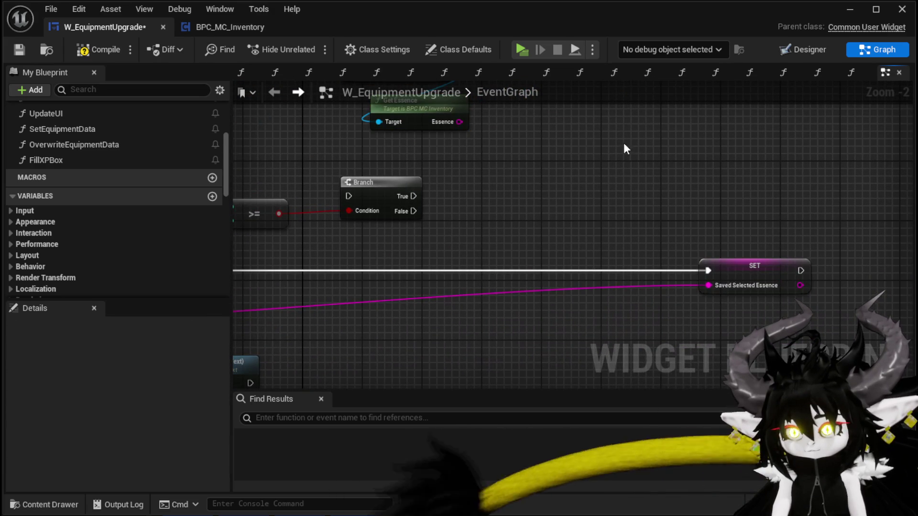
key("ctrl+v")
left_click_drag(459, 122, 587, 180)
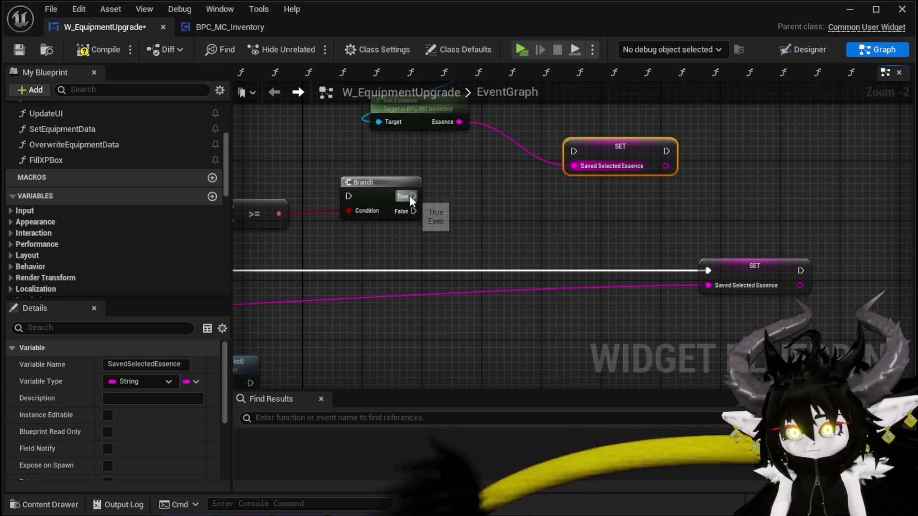
left_click_drag(413, 196, 574, 151)
- Paste To Text and SetText nodes after the new SET, removing the leftover getter
mouse_move(507, 186)
left_mouse_down()
mouse_move(704, 187)
mouse_move(658, 172)
mouse_move(487, 223)
mouse_move(606, 183)
left_mouse_up()
mouse_move(417, 344)
left_mouse_down()
mouse_move(603, 234)
mouse_move(622, 306)
mouse_move(694, 231)
left_mouse_up()
key("ctrl+v")
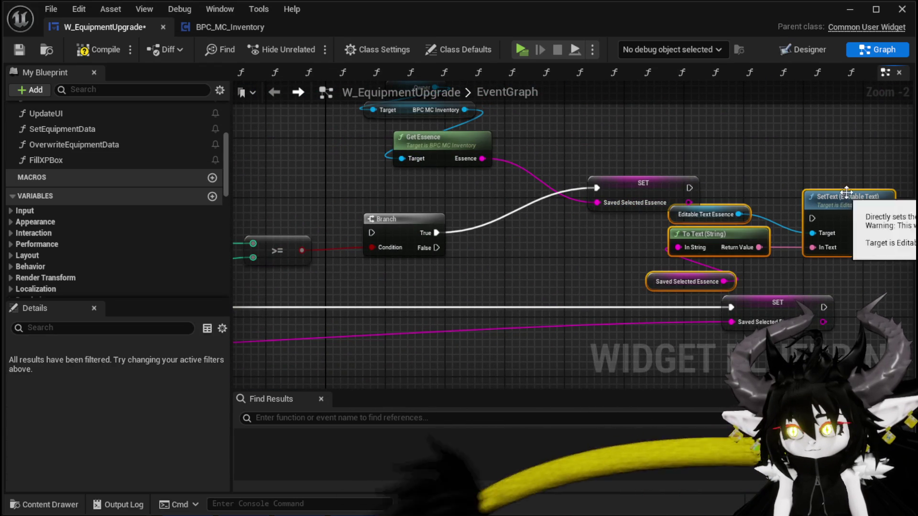
left_click_drag(841, 197, 809, 148)
mouse_move(659, 294)
left_mouse_down()
mouse_move(693, 216)
mouse_move(683, 107)
left_mouse_up()
mouse_move(688, 202)
left_mouse_down()
mouse_move(703, 197)
mouse_move(667, 123)
left_mouse_up()
left_click(665, 155)
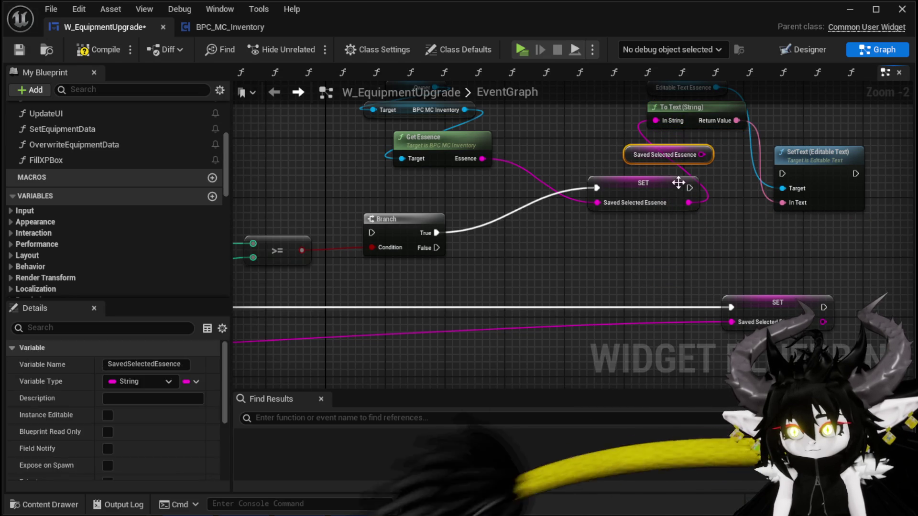
key("Delete")
left_click_drag(690, 188, 784, 182)
left_click_drag(632, 180, 634, 159)
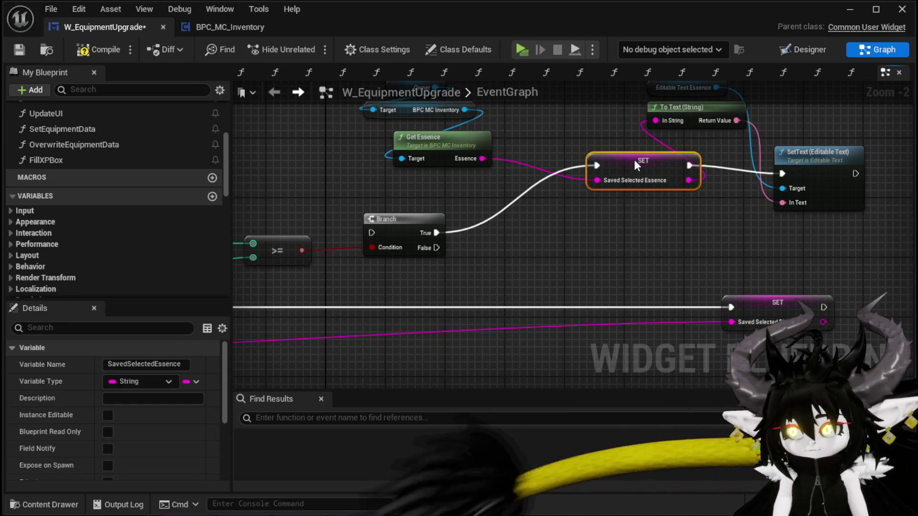
- Chain the first Branch's True into the second Branch, and its False into the original SET
left_click_drag(408, 262, 627, 229)
left_click_drag(386, 274, 591, 200)
left_click_drag(618, 186, 618, 261)
mouse_move(521, 278)
left_mouse_down()
mouse_move(795, 288)
mouse_move(825, 265)
mouse_move(651, 281)
left_mouse_up()
left_click(663, 252)
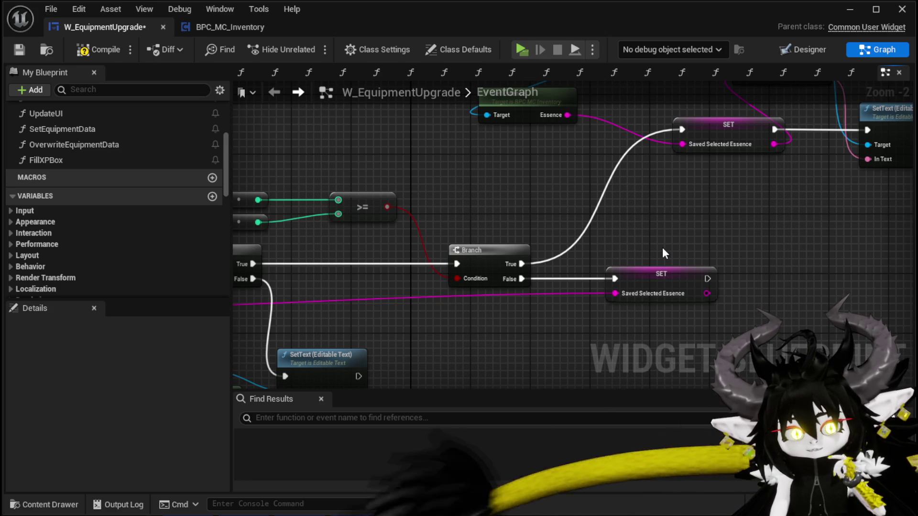
- Save W_EquipmentUpgrade, then zoom out and pan to see the whole EventGraph
left_click(29, 50)
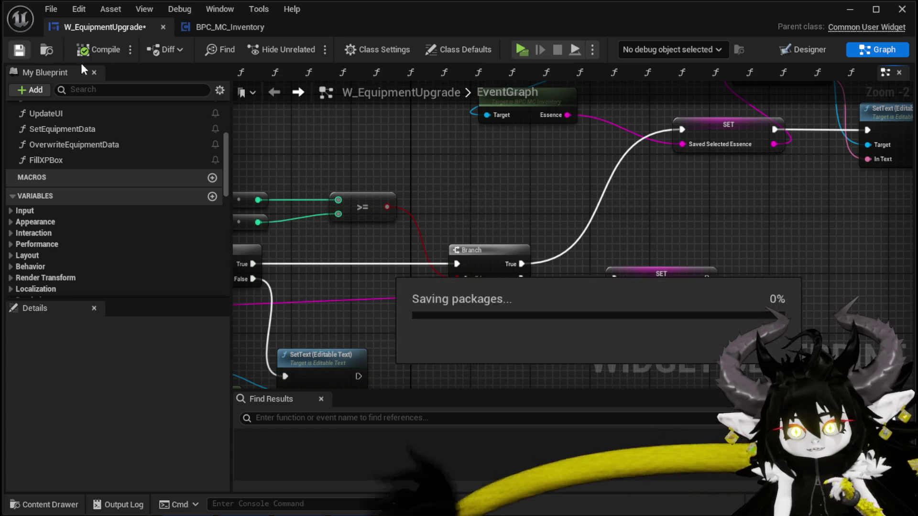
scroll(453, 152, "down", 3)
left_click_drag(507, 160, 549, 147)
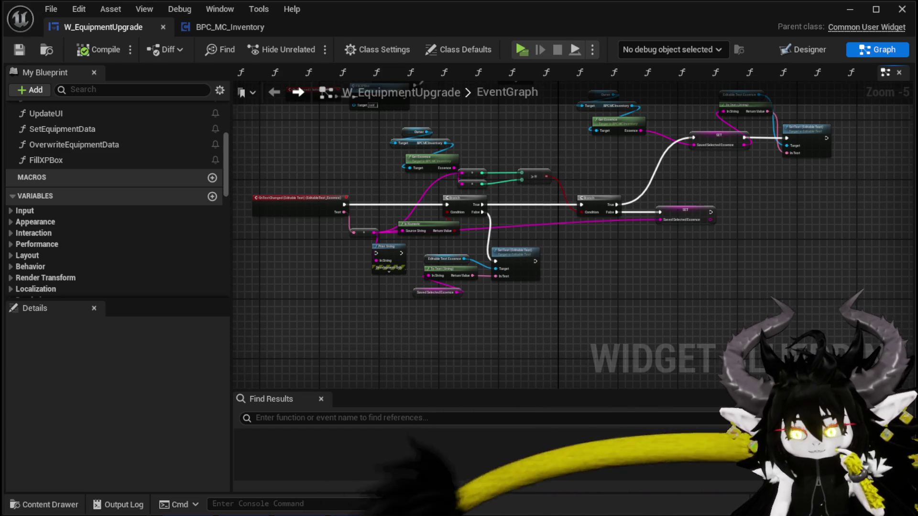
- Delete the debug Print String node from the EventGraph
left_click_drag(550, 146, 571, 136)
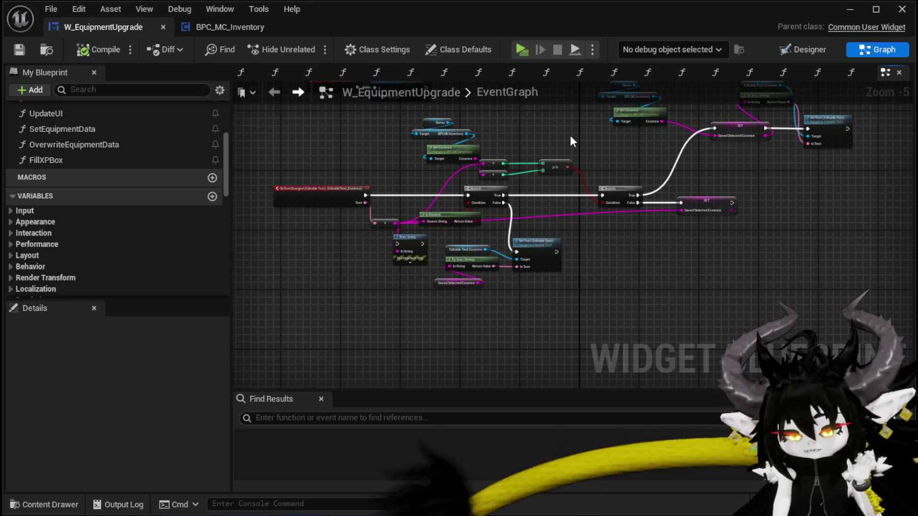
left_click_drag(570, 136, 595, 131)
scroll(523, 185, "up", 3)
mouse_move(416, 261)
left_mouse_down()
mouse_move(507, 227)
mouse_move(484, 273)
left_mouse_up()
key("Delete")
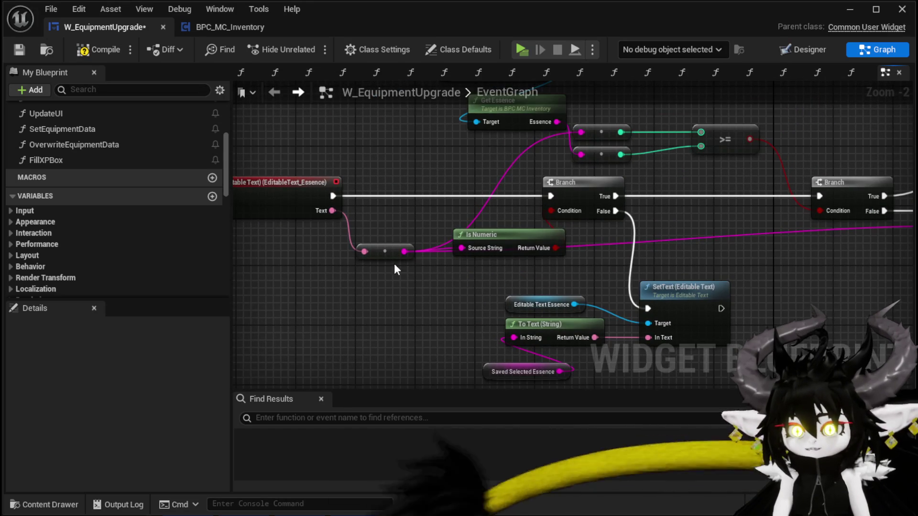
- Compile the W_EquipmentUpgrade widget blueprint
left_click(393, 237)
mouse_move(444, 190)
left_mouse_down()
mouse_move(402, 185)
mouse_move(334, 199)
mouse_move(386, 209)
mouse_move(592, 188)
left_mouse_up()
left_click(101, 50)
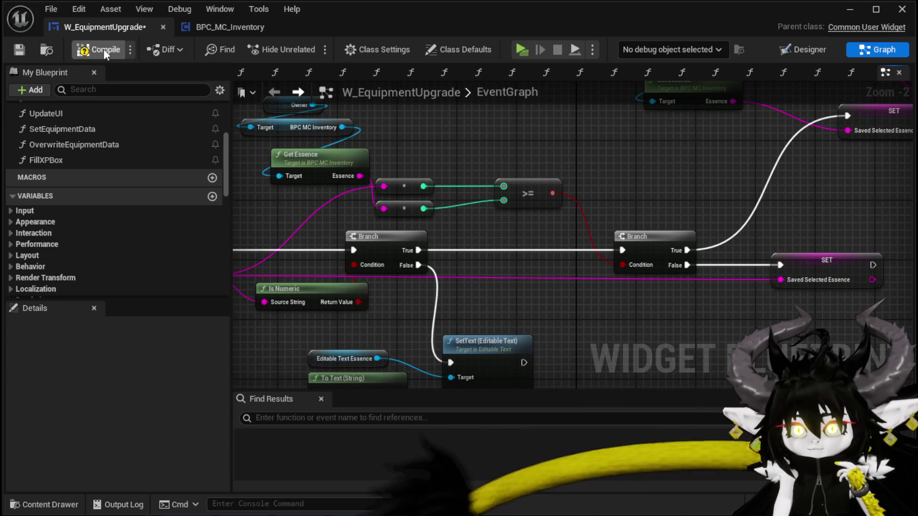
- Move the Owner, Get Essence, SET and SetText group down-left
scroll(508, 152, "down", 2)
mouse_move(396, 181)
left_mouse_down()
mouse_move(452, 199)
mouse_move(788, 104)
left_mouse_up()
left_click_drag(772, 158, 743, 188)
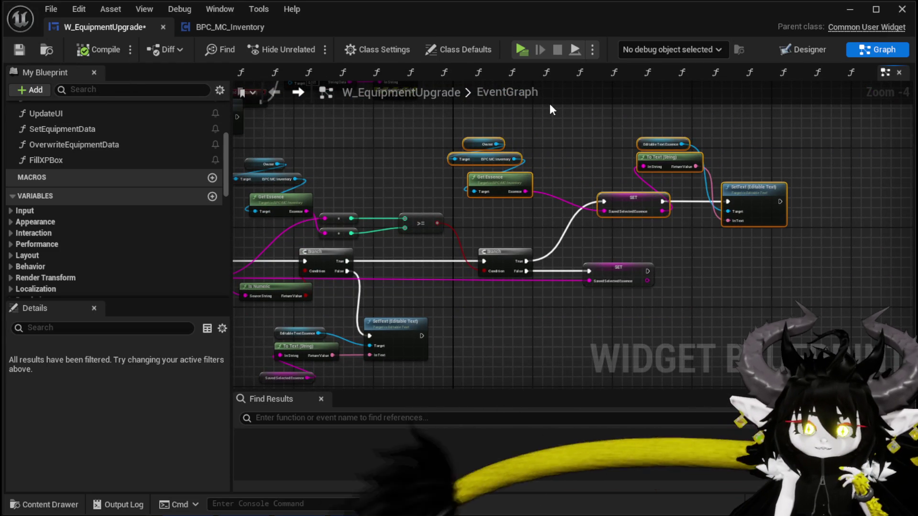
- Save the widget and align On Pressed (Button_0) with Overwrite Equipment Data
left_click(15, 49)
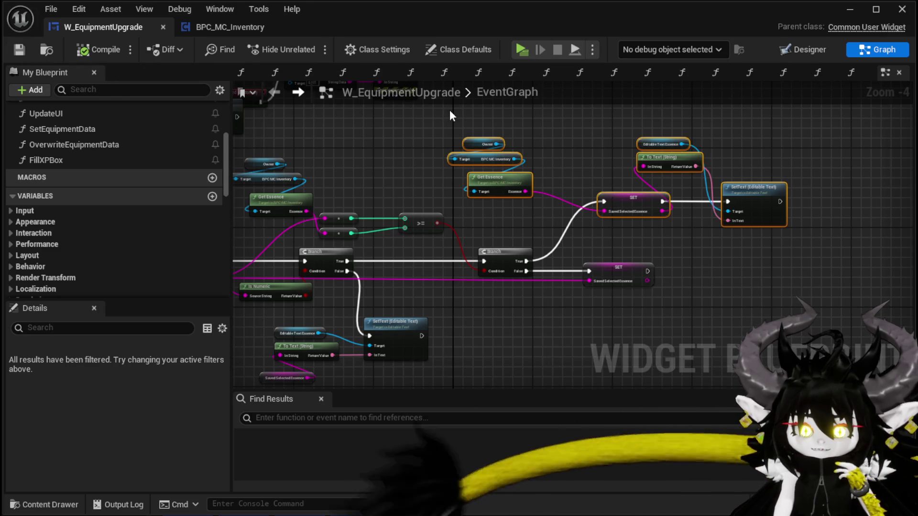
mouse_move(452, 114)
left_mouse_down()
mouse_move(409, 121)
mouse_move(532, 213)
left_mouse_up()
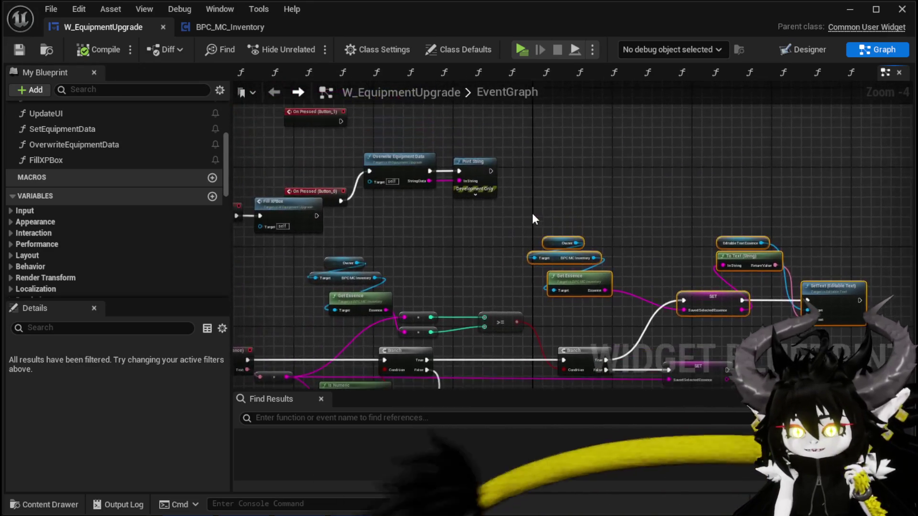
scroll(518, 221, "up", 3)
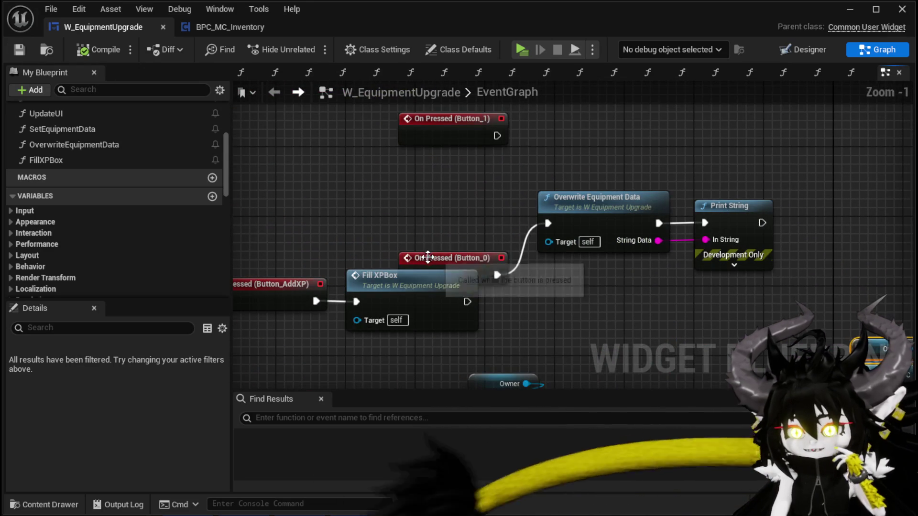
left_click_drag(433, 262, 433, 209)
- Shift the Button_0, Overwrite Equipment Data and Print String chain to the left
left_click_drag(435, 251, 707, 197)
scroll(706, 197, "down", 2)
left_click_drag(721, 230, 566, 213)
- Move the On Pressed (Button_1) event up-left and save the widget
left_click(654, 198)
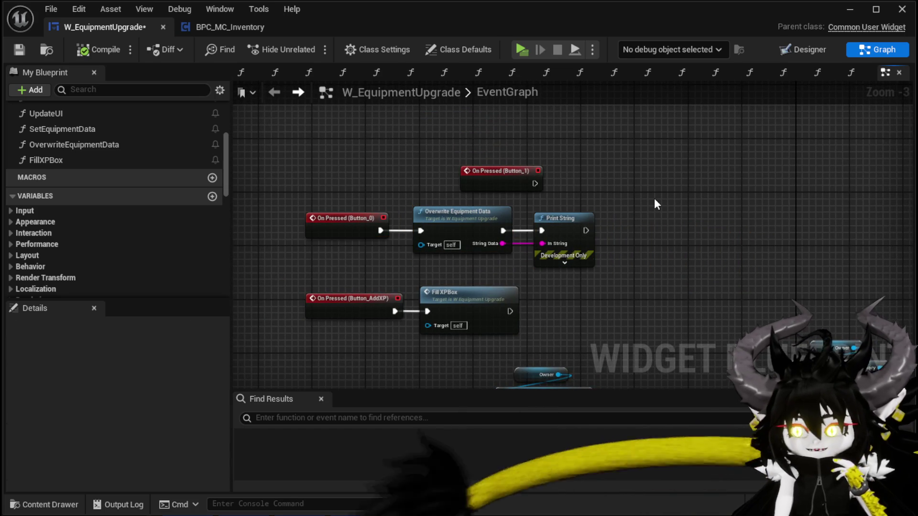
left_click_drag(503, 177, 365, 137)
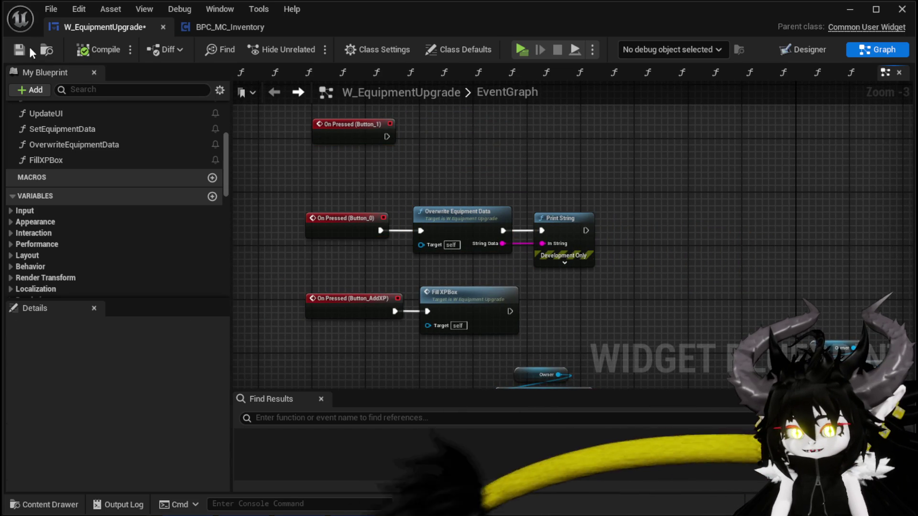
left_click(23, 48)
- Minimize the Blueprint editor to return to the L_DungeonCreationTest level
scroll(516, 131, "down", 2)
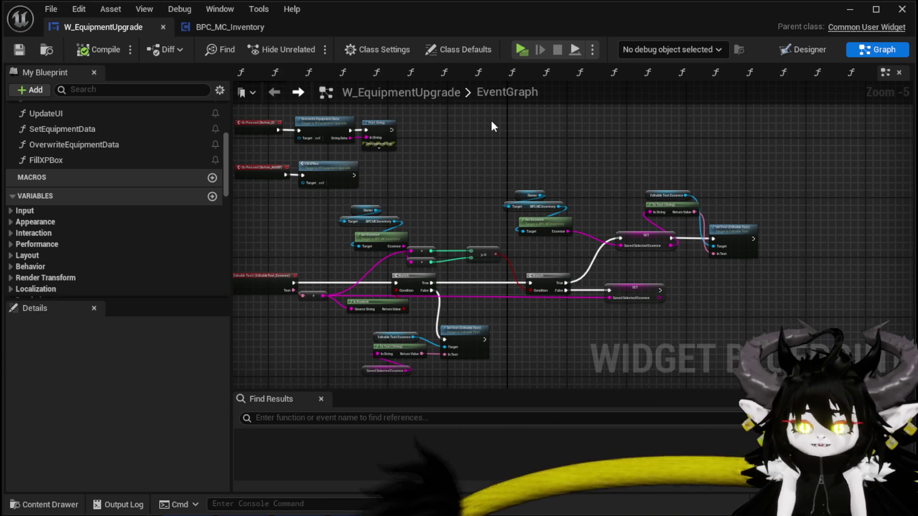
mouse_move(497, 186)
left_mouse_down()
mouse_move(544, 220)
mouse_move(500, 158)
left_mouse_up()
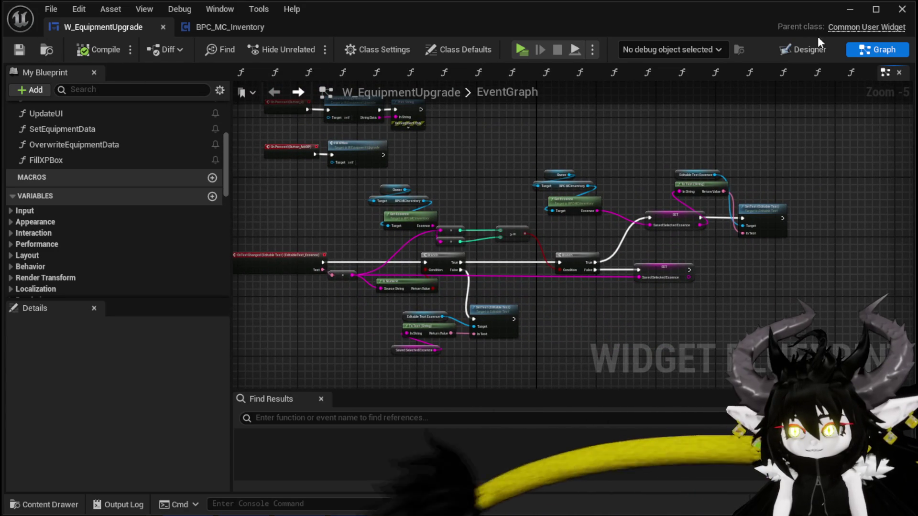
left_click(851, 10)
key("w")
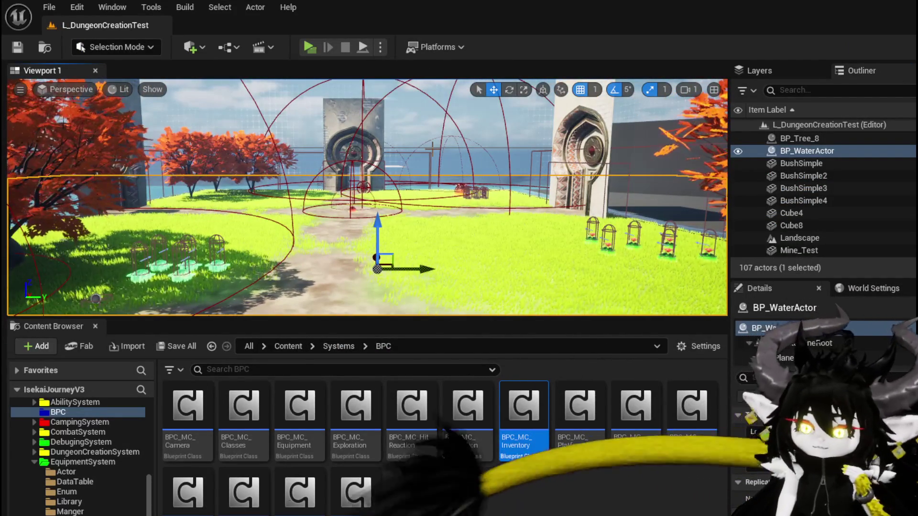
left_click(307, 53)
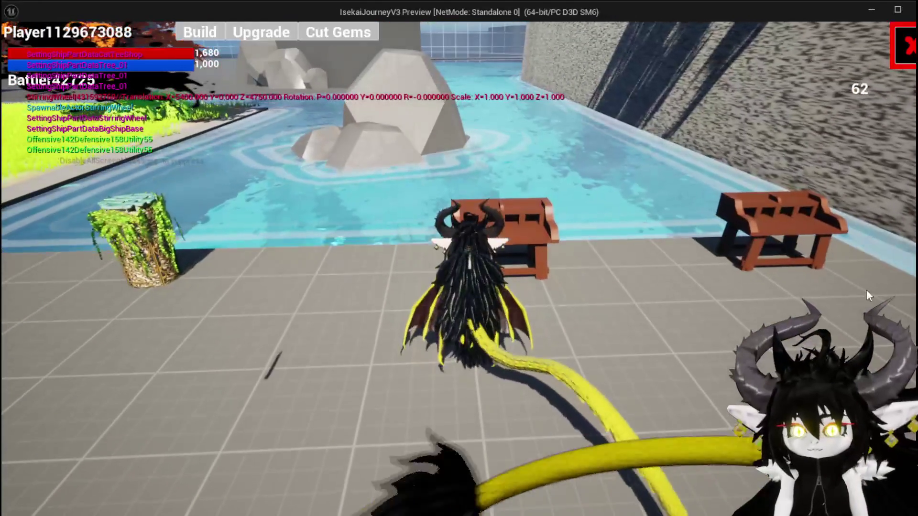
left_click(282, 33)
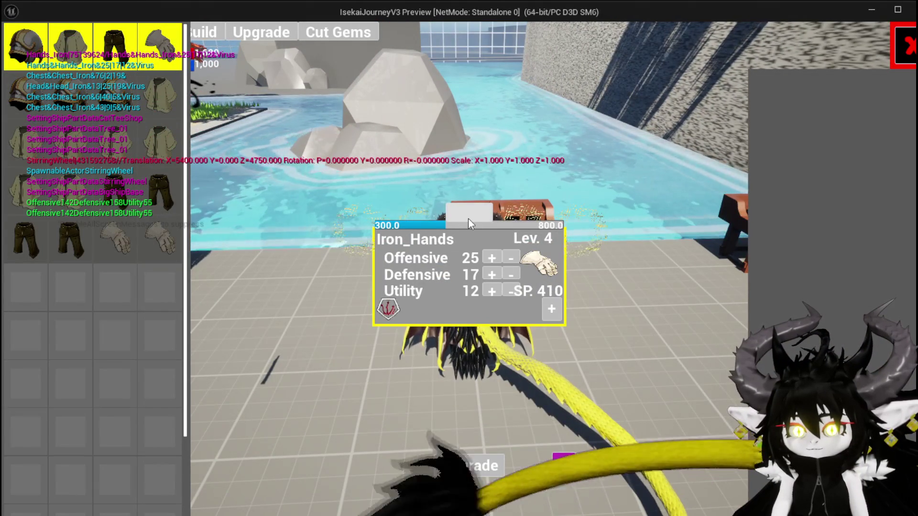
left_click(469, 218)
type("9999")
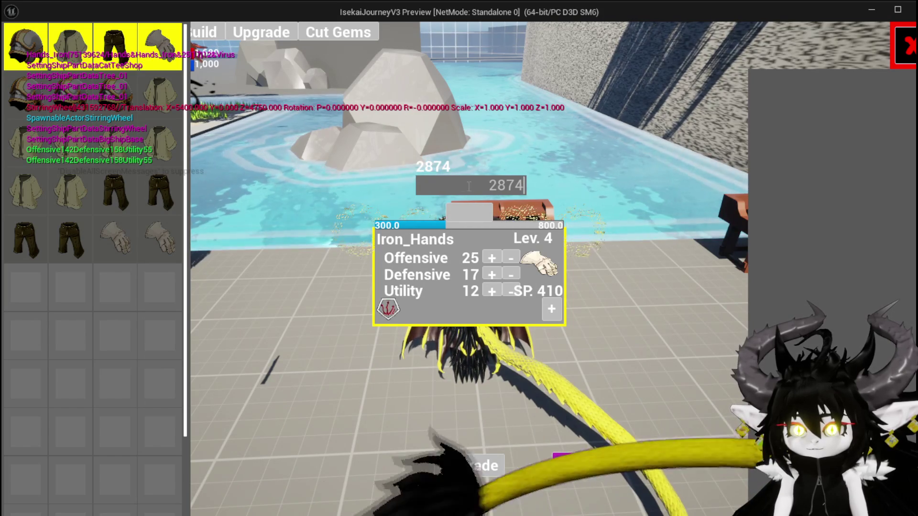
double_click(486, 187)
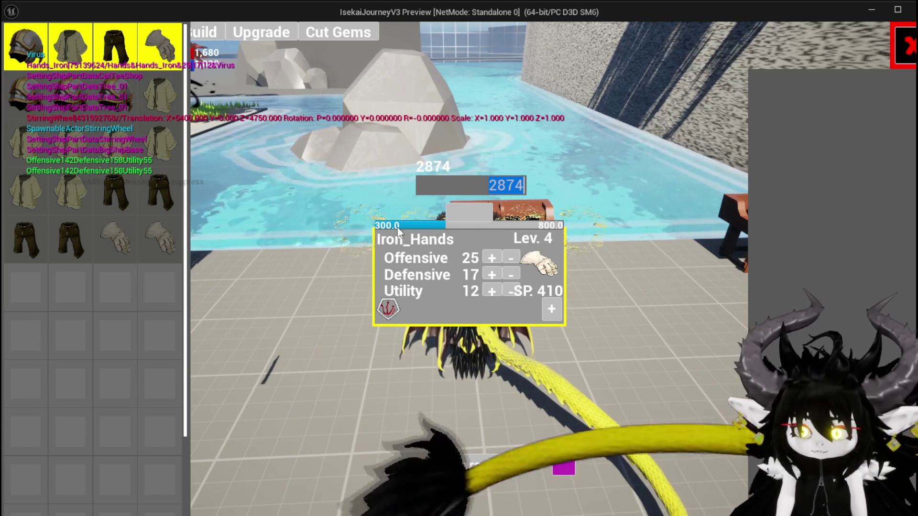
left_click(469, 214)
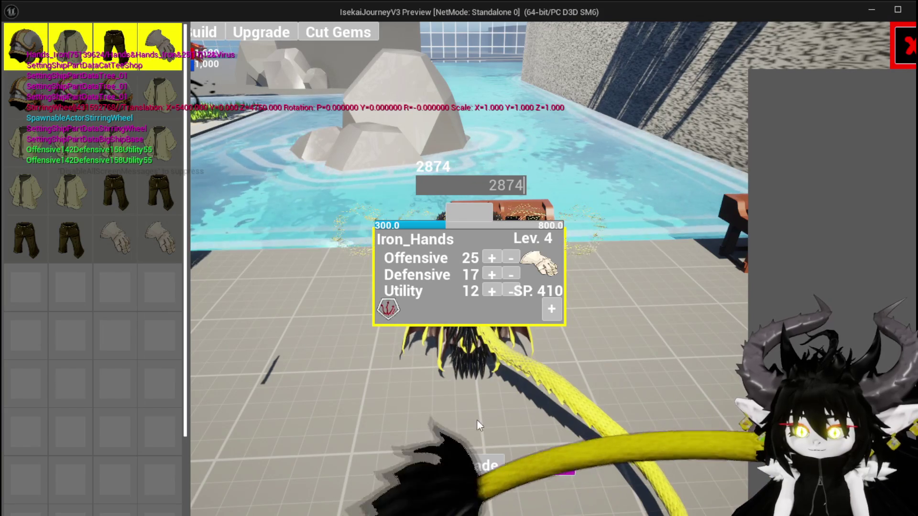
left_click(906, 47)
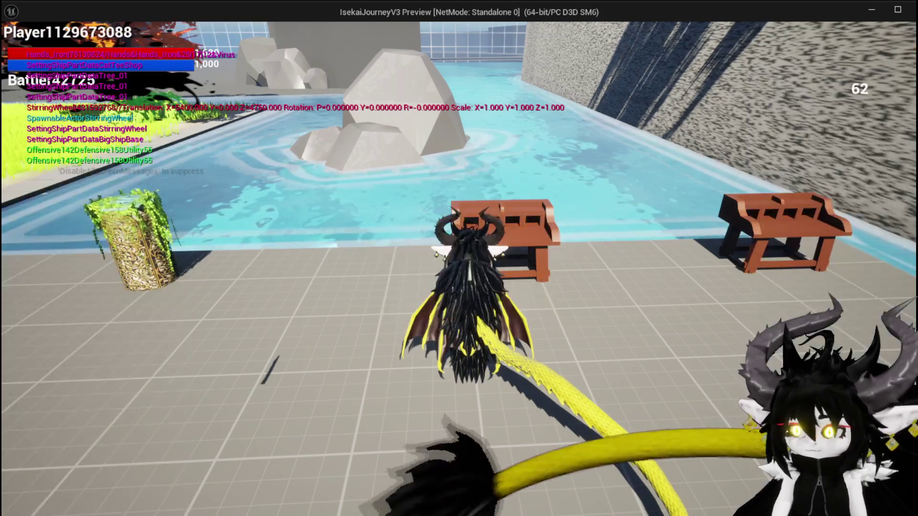
key("Escape")
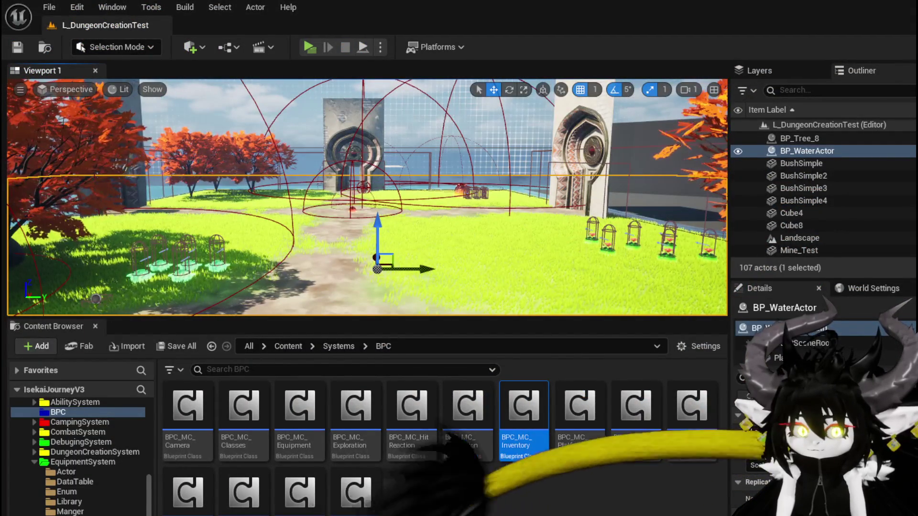
- Save the dungeon level, return to W_EquipmentUpgrade, and save all modified assets
left_click(27, 48)
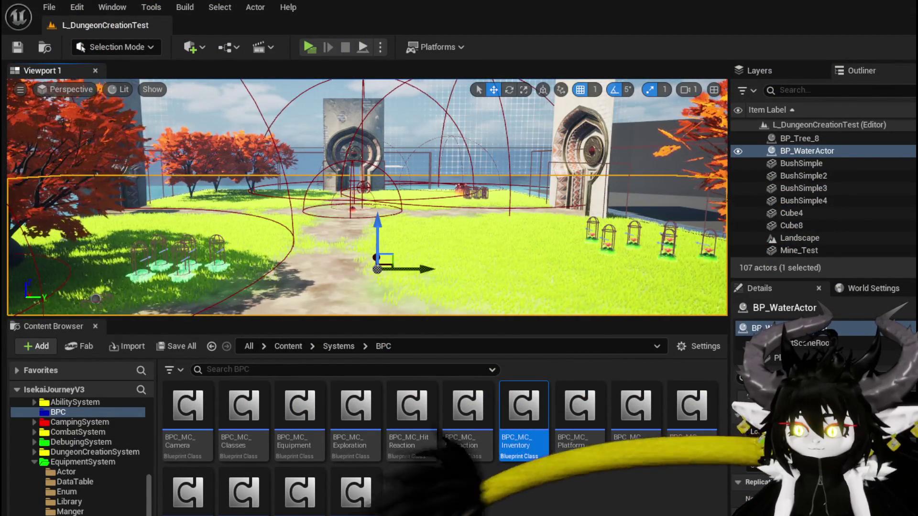
key("alt+Tab")
left_click(14, 50)
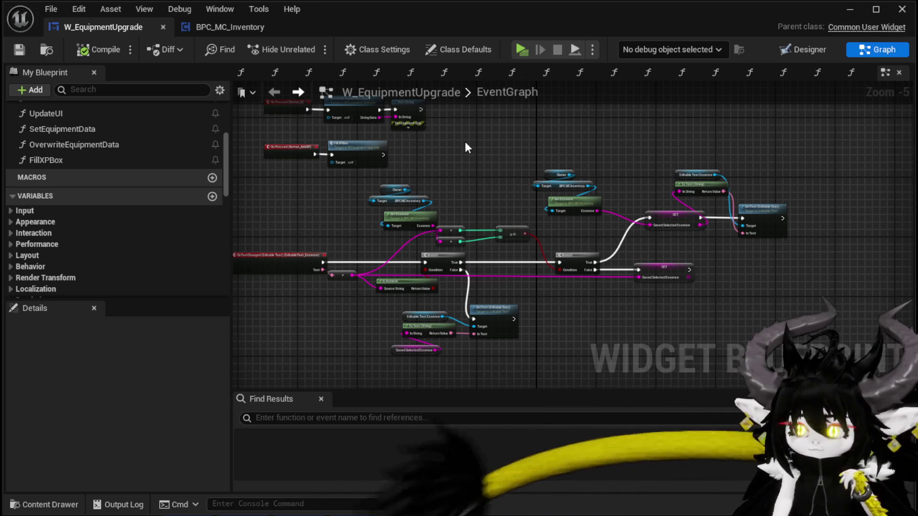
- Move the Remove Socket event and Remove Gem Slot pair, placing the Adjust Socket pair beside them
left_click_drag(465, 143, 383, 133)
key("ctrl+s")
mouse_move(469, 139)
left_mouse_down()
mouse_move(520, 147)
mouse_move(540, 172)
mouse_move(601, 350)
left_mouse_up()
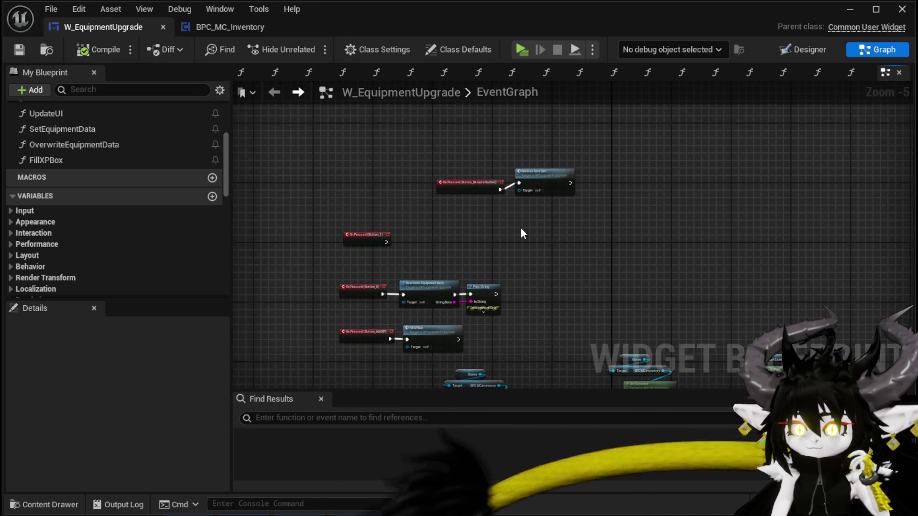
scroll(520, 227, "up", 3)
left_click_drag(444, 251, 440, 223)
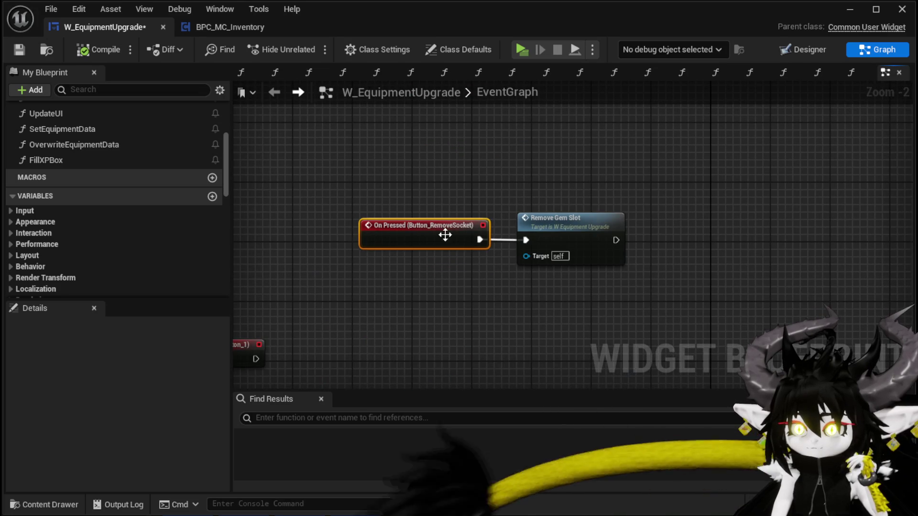
scroll(454, 287, "down", 2)
mouse_move(451, 283)
left_mouse_down()
mouse_move(590, 200)
mouse_move(644, 227)
mouse_move(552, 202)
mouse_move(491, 277)
left_mouse_up()
mouse_move(484, 224)
left_mouse_down()
mouse_move(654, 179)
mouse_move(487, 275)
mouse_move(503, 308)
left_mouse_up()
- Review the whole event graph and save the widget with Ctrl+S
scroll(656, 246, "down", 4)
left_click_drag(657, 247, 544, 97)
scroll(549, 277, "down", 4)
mouse_move(549, 276)
left_mouse_down()
mouse_move(509, 167)
mouse_move(520, 242)
left_mouse_up()
scroll(491, 187, "up", 3)
key("ctrl+s")
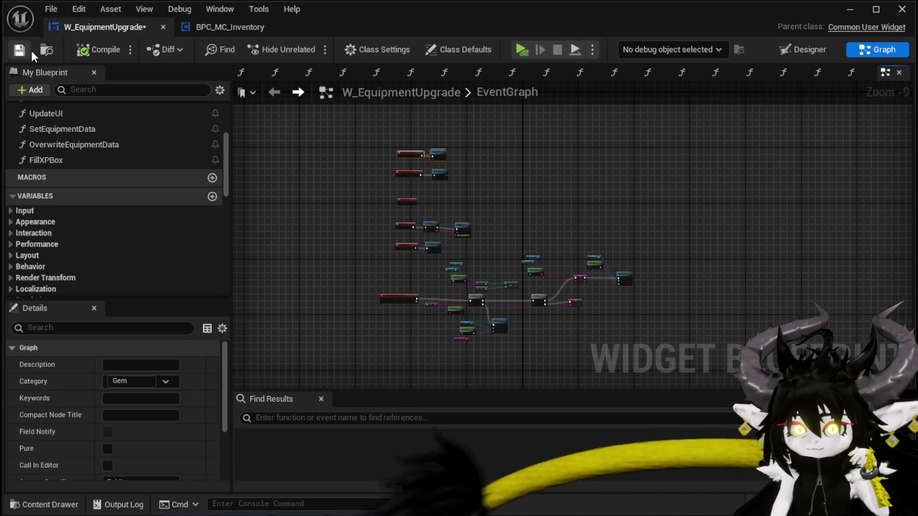
- Check the essence logic nodes, then switch W_EquipmentUpgrade to the Designer layout
scroll(578, 152, "up", 3)
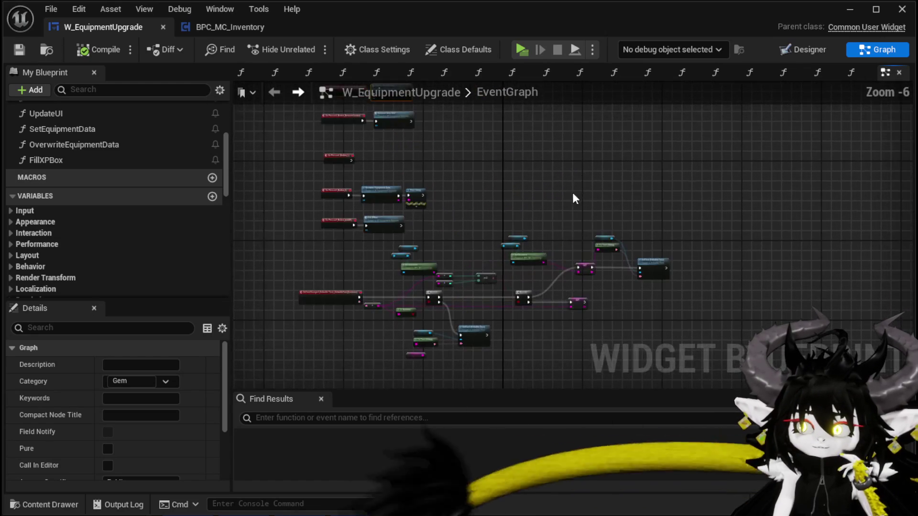
left_click_drag(572, 193, 606, 132)
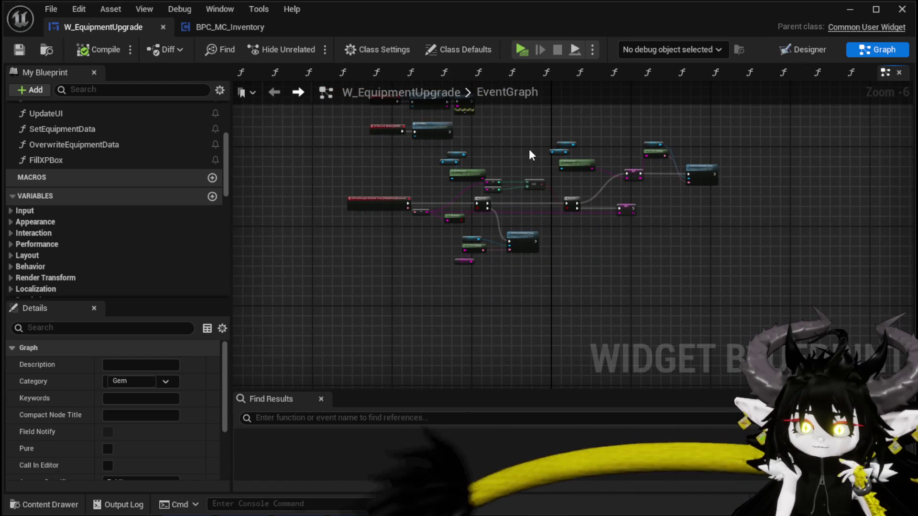
scroll(81, 146, "up", 1)
scroll(82, 143, "up", 1)
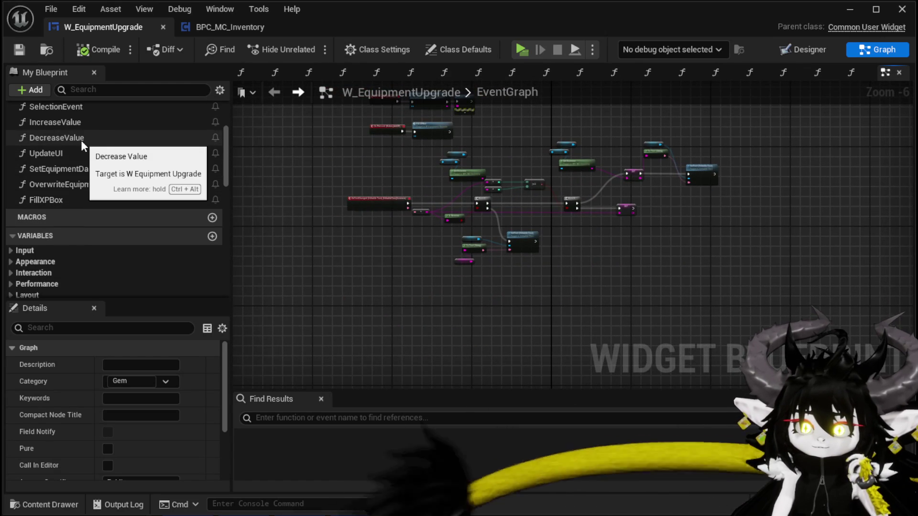
scroll(363, 191, "up", 4)
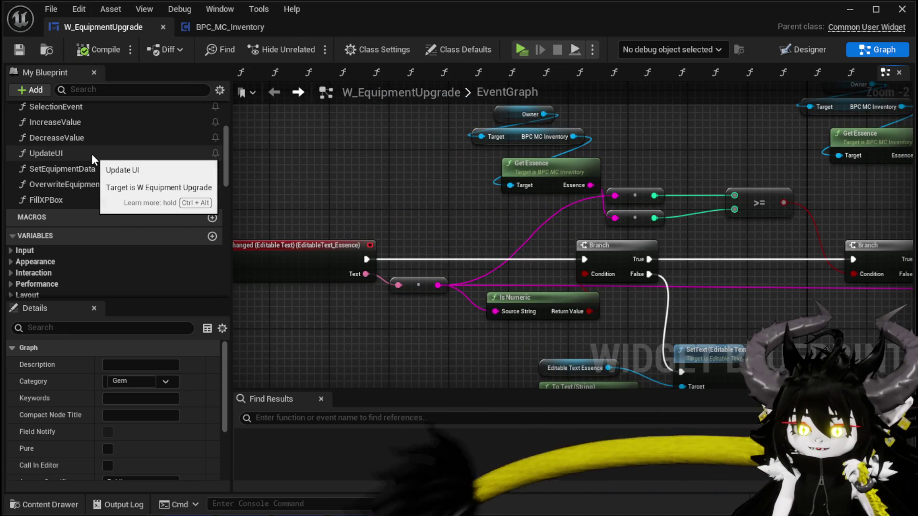
scroll(101, 159, "up", 5)
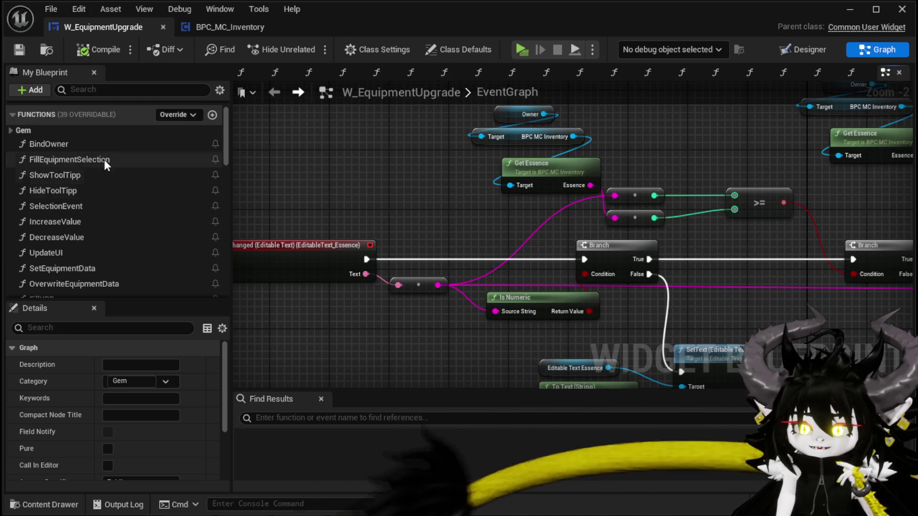
scroll(344, 143, "down", 2)
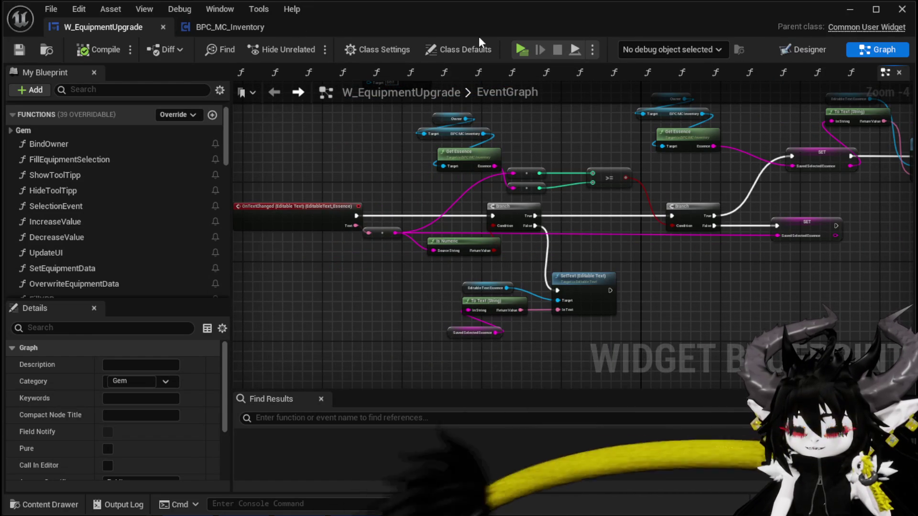
left_click(804, 49)
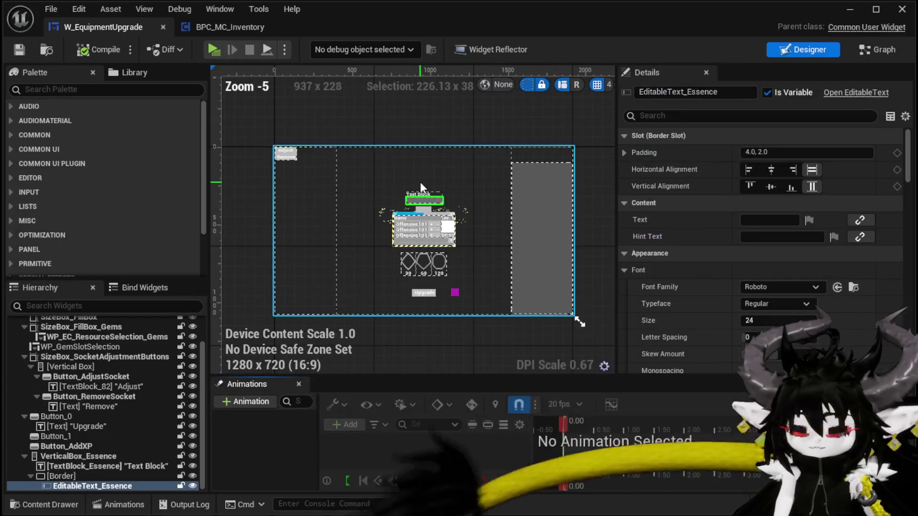
scroll(420, 182, "up", 7)
left_click_drag(312, 155, 308, 198)
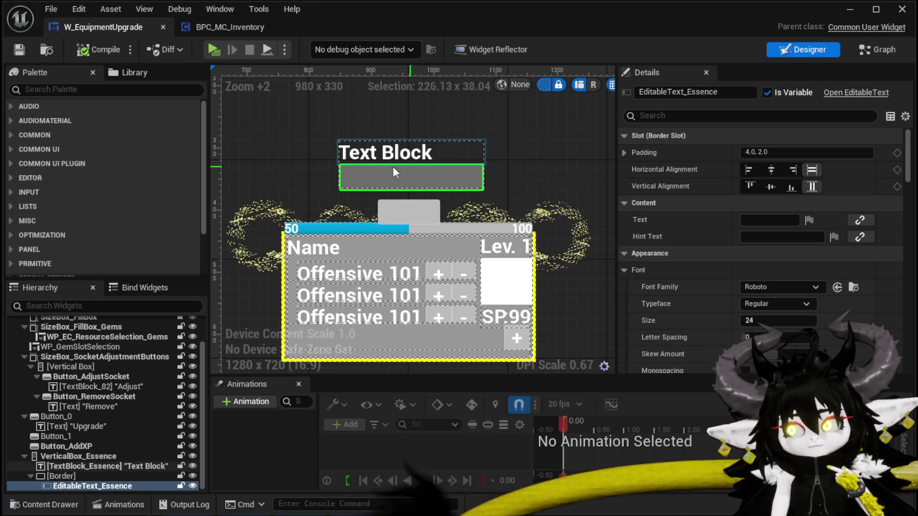
left_click(113, 456)
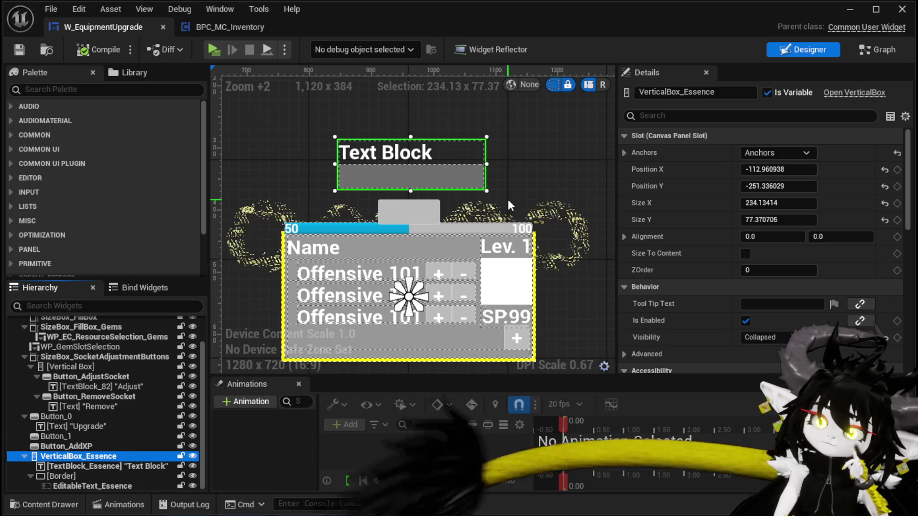
- Add a Horizontal Box inside VerticalBox_Essence from the Palette
left_click(91, 89)
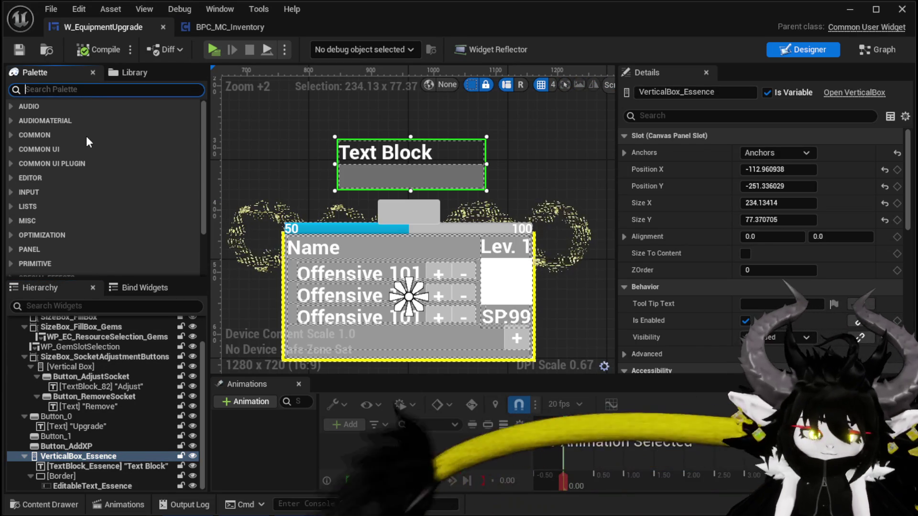
type("Hori")
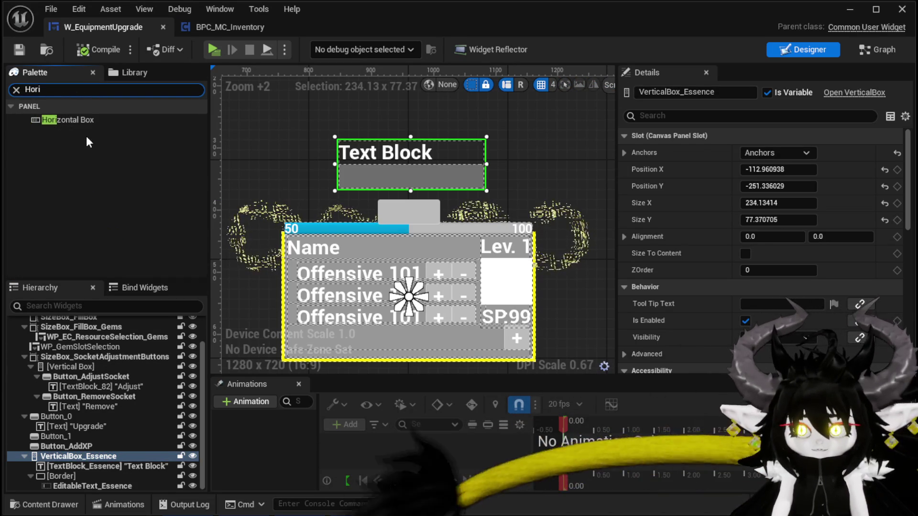
left_click_drag(75, 111, 64, 458)
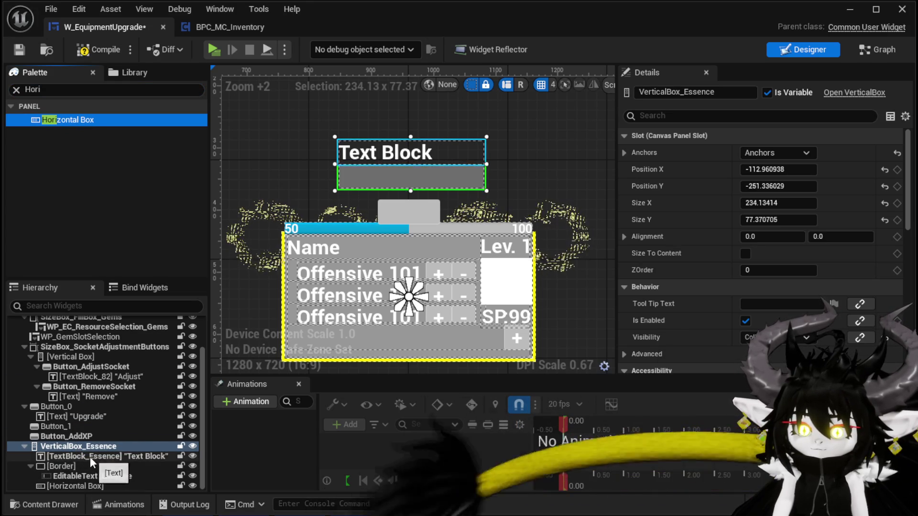
- Drop two plain Buttons into the Horizontal Box, then remove them again
left_click(16, 90)
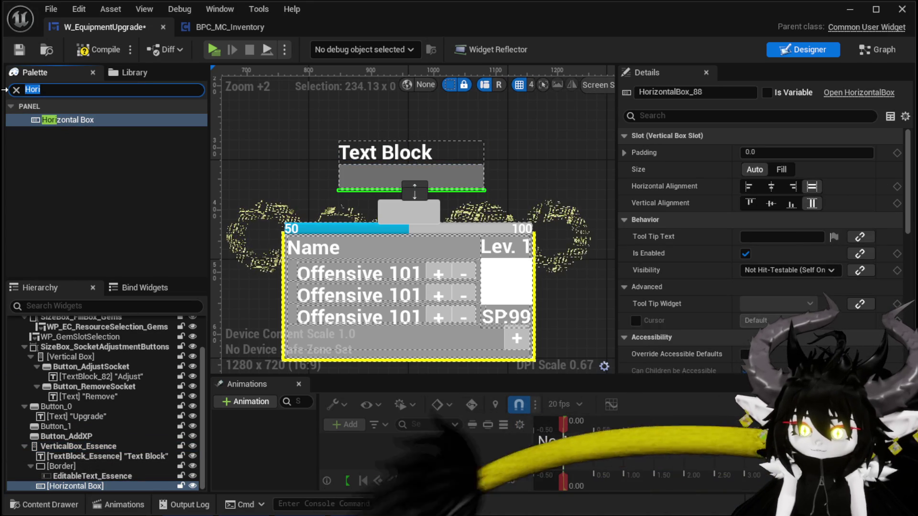
type("Butto")
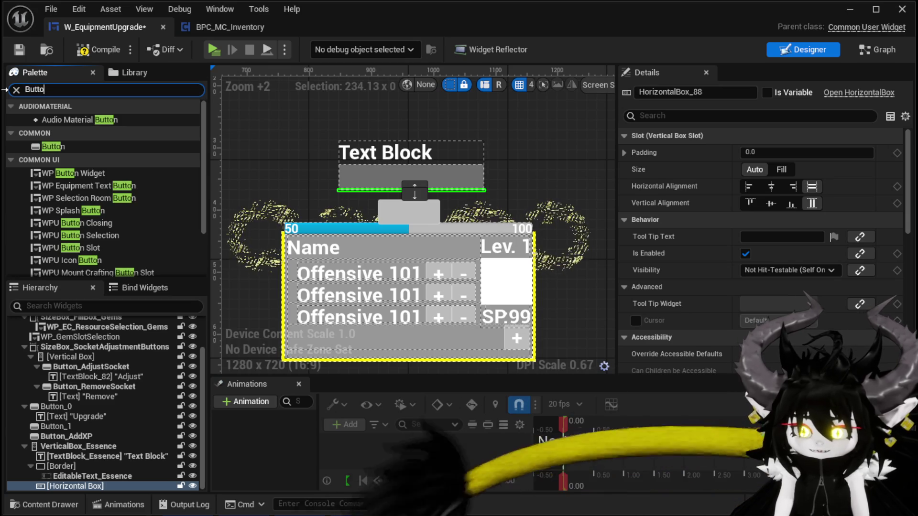
left_click_drag(64, 145, 53, 486)
mouse_move(63, 147)
left_mouse_down()
mouse_move(94, 467)
mouse_move(65, 484)
left_mouse_up()
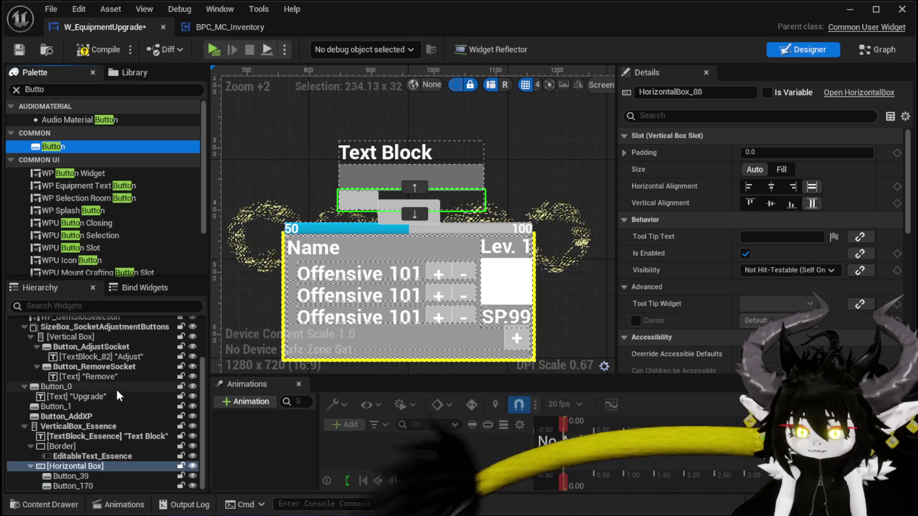
left_click(72, 486)
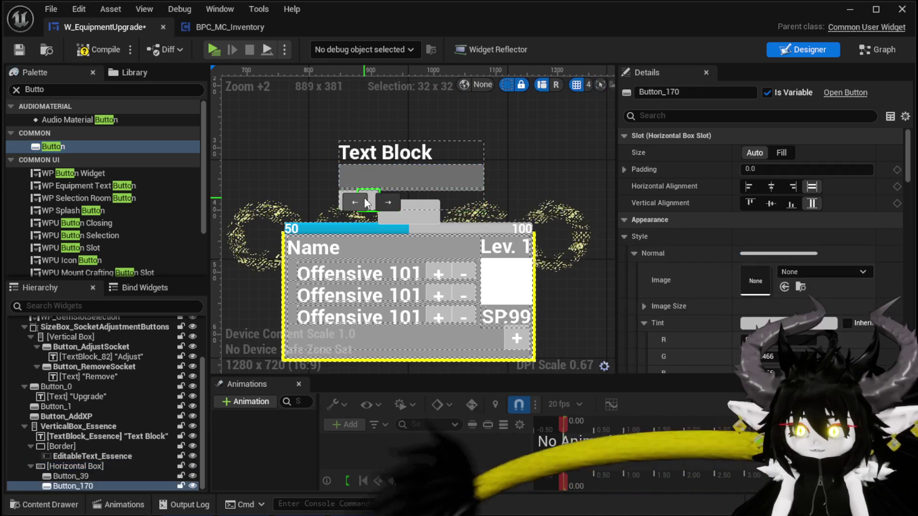
left_click_drag(354, 200, 316, 186)
left_click(34, 89)
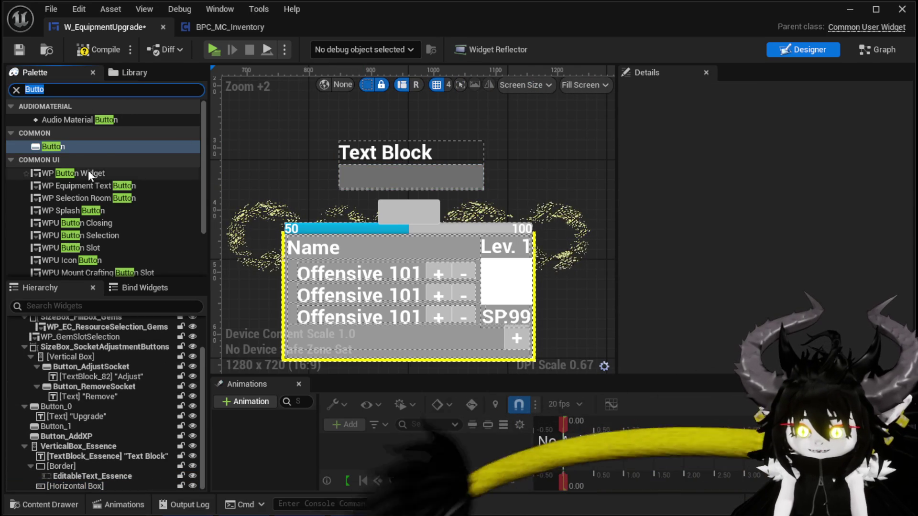
- Place two WP Button Widgets side by side in the Horizontal Box
scroll(88, 170, "down", 2)
mouse_move(90, 115)
left_mouse_down()
mouse_move(92, 419)
mouse_move(58, 501)
mouse_move(65, 485)
left_mouse_up()
mouse_move(102, 112)
left_mouse_down()
mouse_move(82, 110)
mouse_move(87, 459)
mouse_move(61, 485)
left_mouse_up()
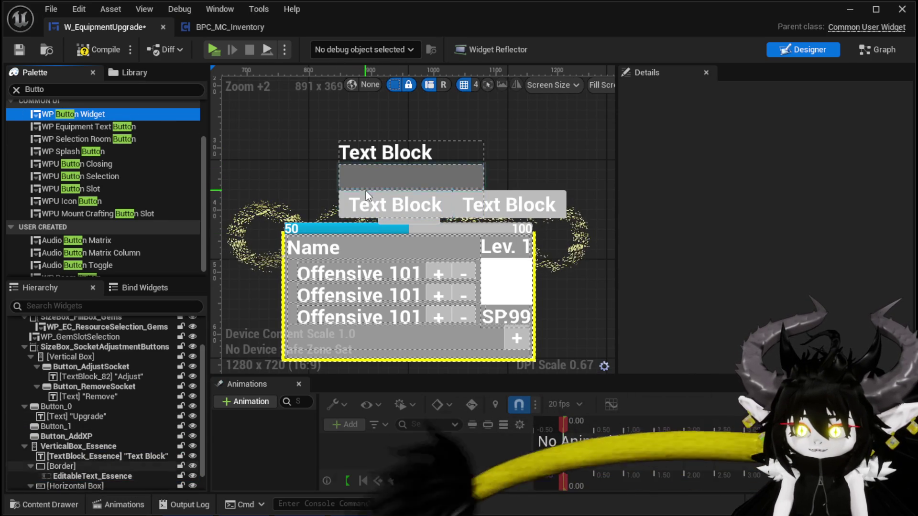
left_click(366, 203)
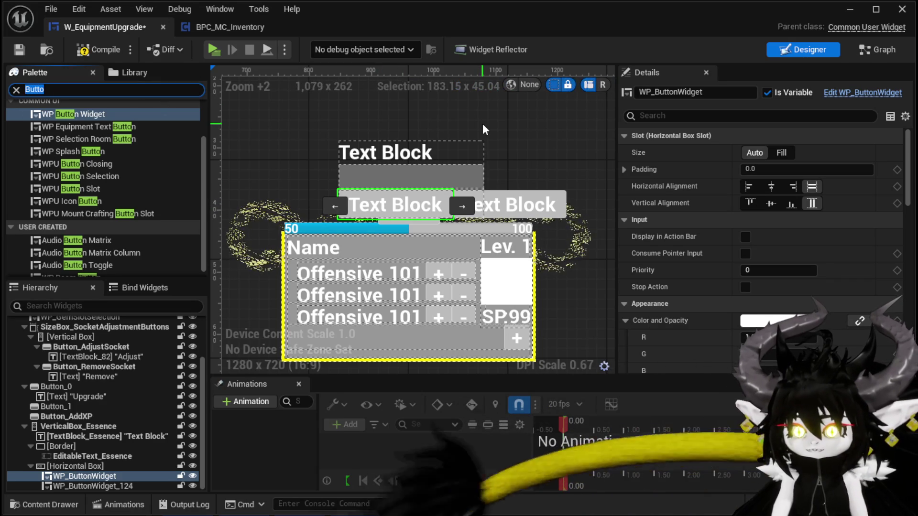
- Add two Spacers to the Horizontal Box, one before and one after the buttons
type("Space")
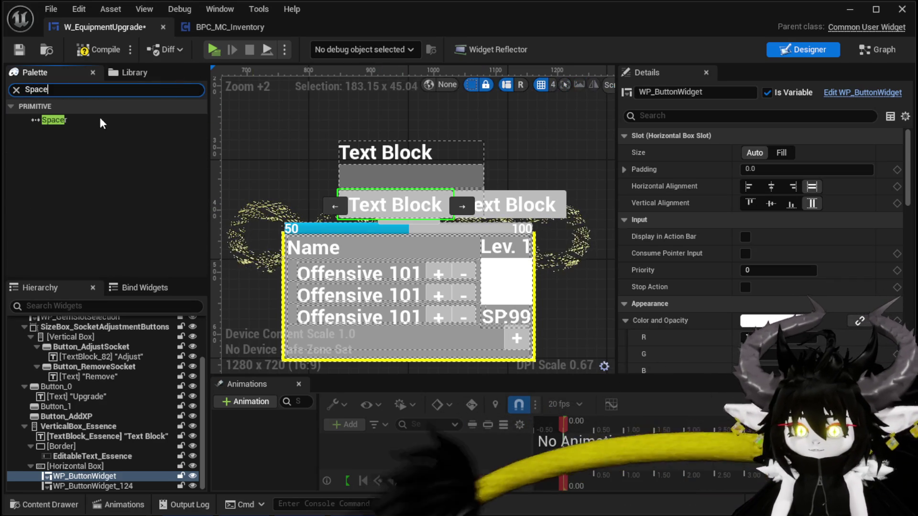
mouse_move(59, 121)
left_mouse_down()
mouse_move(48, 489)
mouse_move(62, 467)
left_mouse_up()
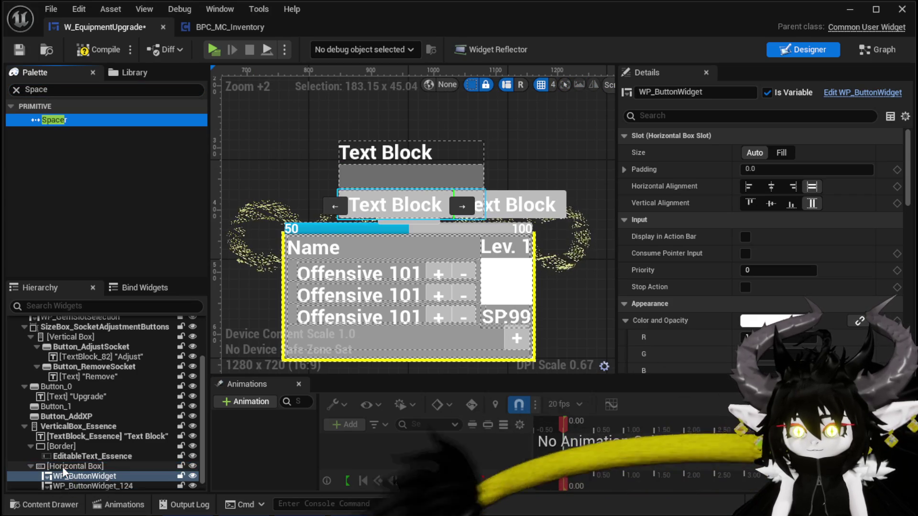
mouse_move(65, 121)
left_mouse_down()
mouse_move(97, 454)
mouse_move(110, 478)
mouse_move(73, 474)
mouse_move(84, 453)
left_mouse_up()
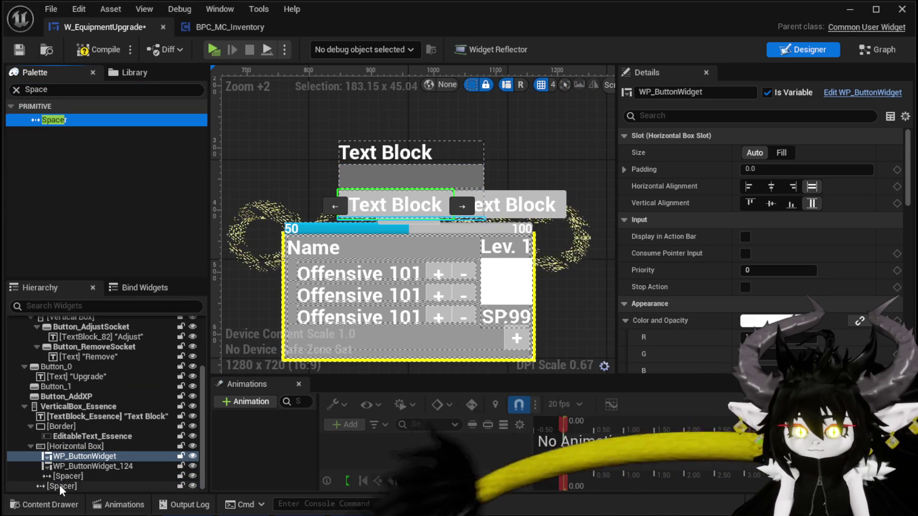
left_click_drag(59, 485, 59, 447)
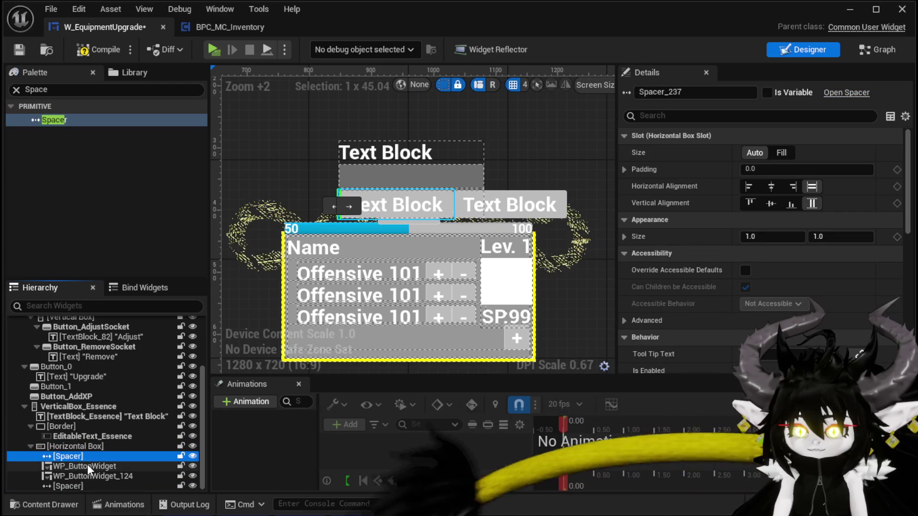
- Set both Spacers' slot Size to Fill, then compile and save the widget
left_click(788, 151)
left_click(63, 485)
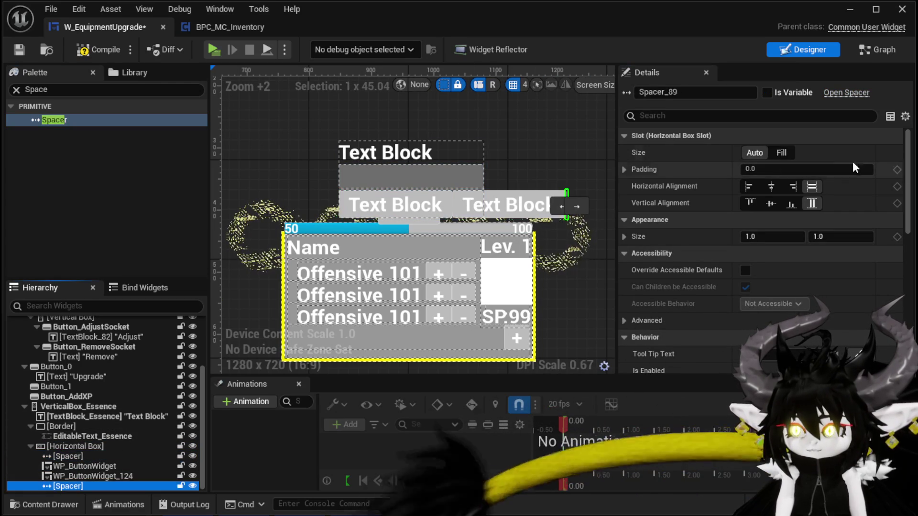
left_click(782, 152)
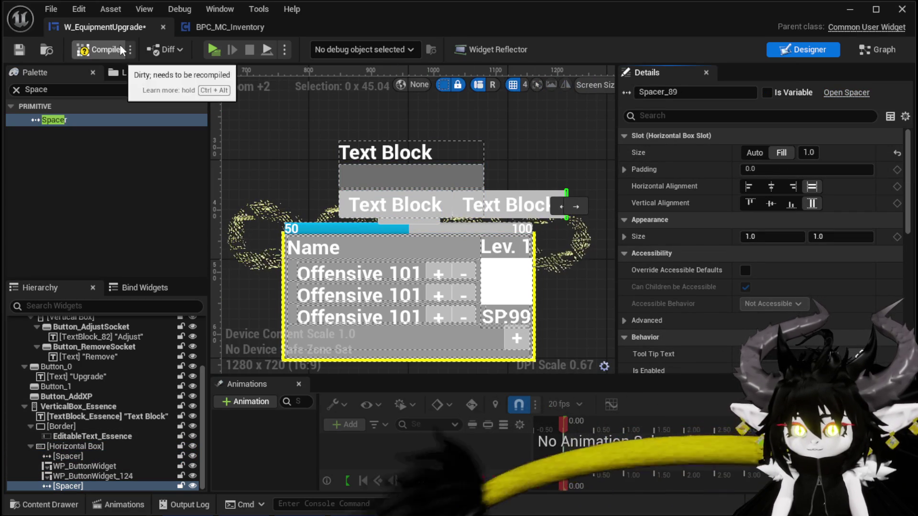
left_click(98, 49)
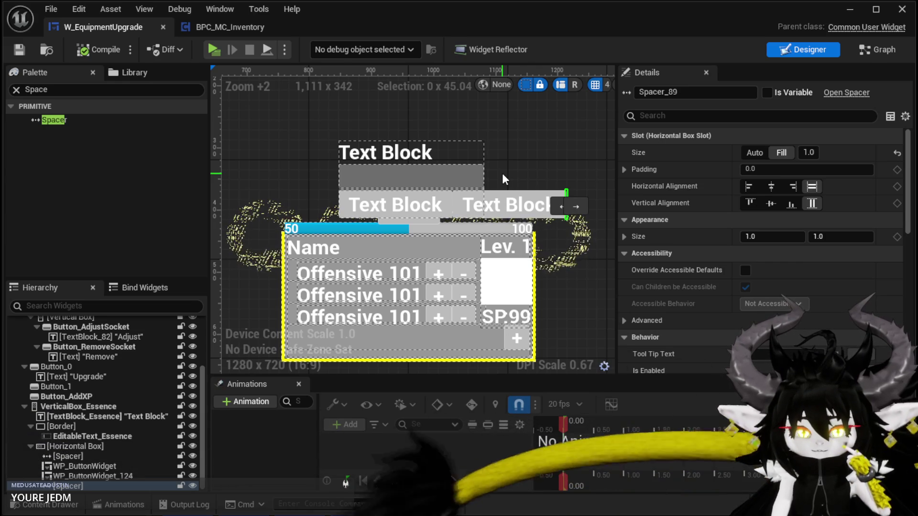
left_click(378, 205)
- Name the left button widget Apply and the right one Cancel
scroll(762, 194, "down", 2)
scroll(761, 194, "down", 10)
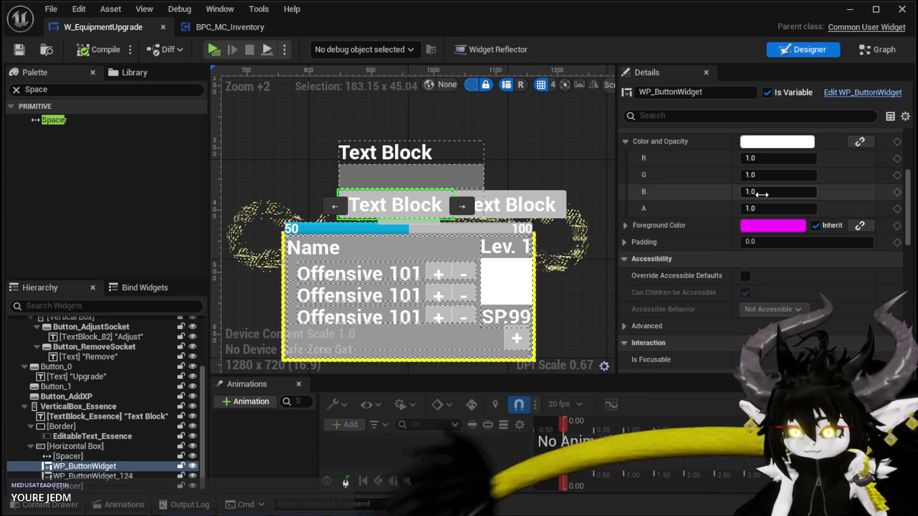
scroll(758, 220, "down", 10)
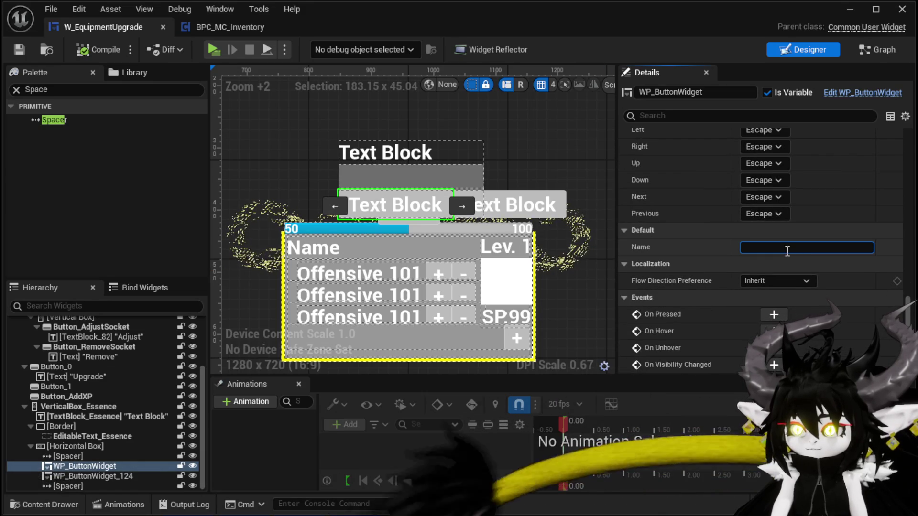
left_click(790, 249)
type("Apply")
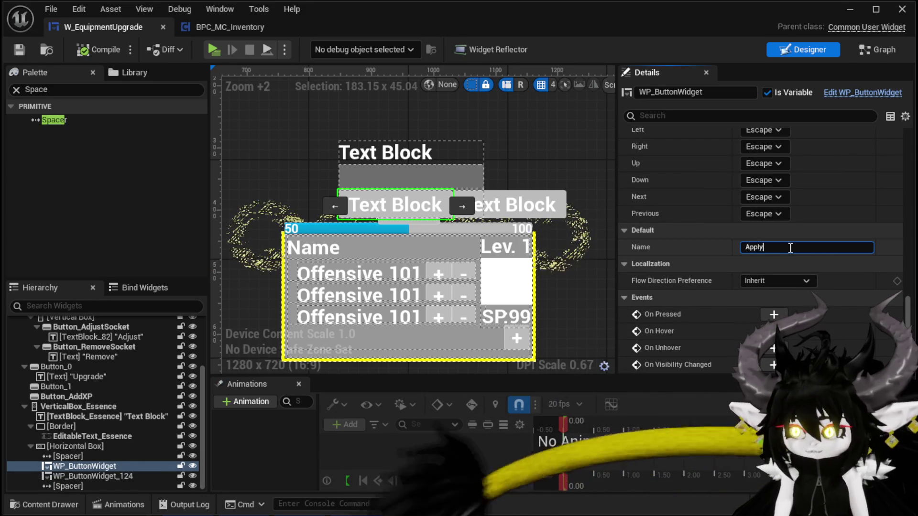
key("Return")
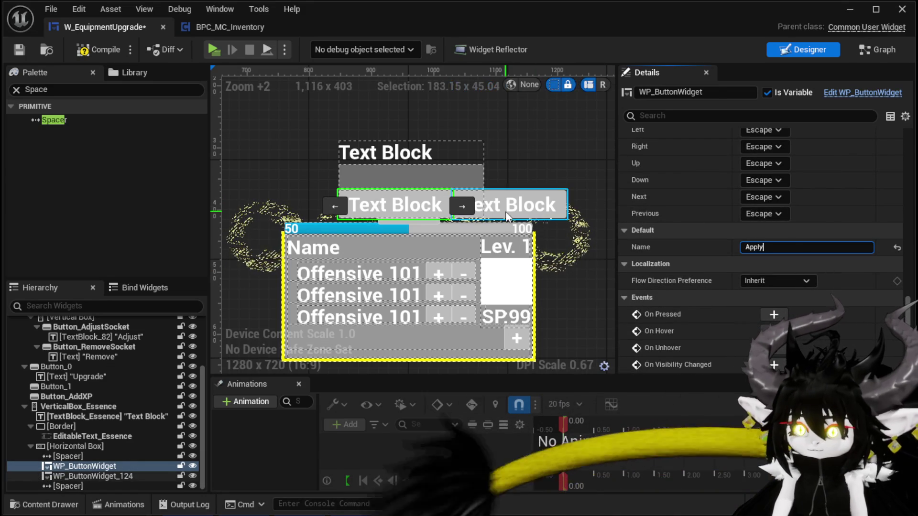
left_click(517, 204)
left_click(771, 249)
type("C")
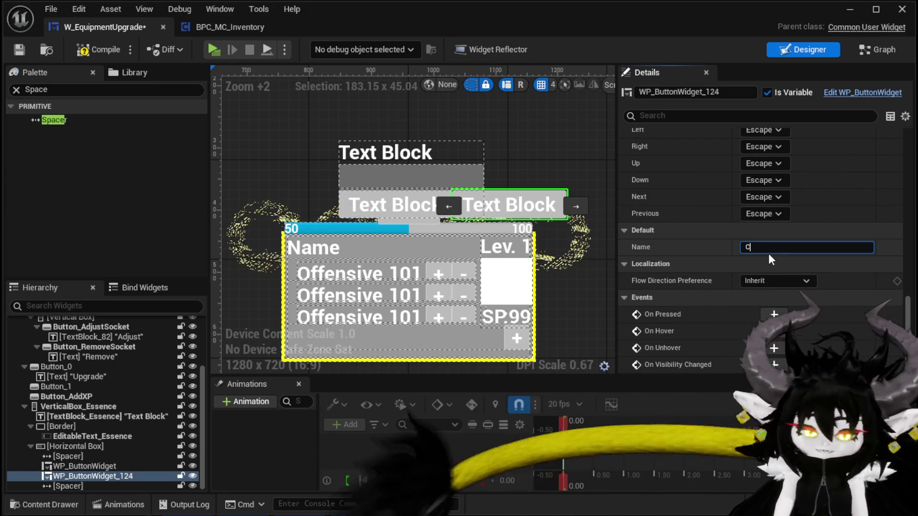
type("ancel")
key("Return")
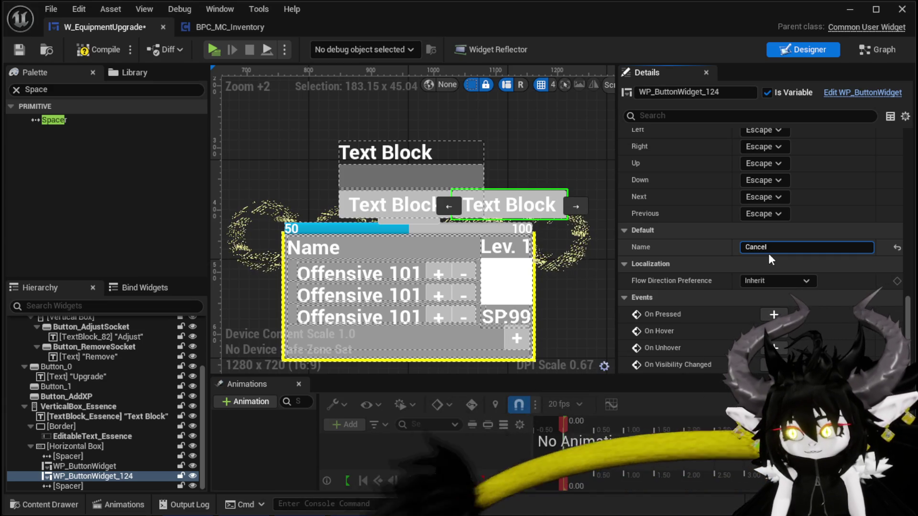
- Compile and save the widget, then minimize the widget editor
left_click(98, 49)
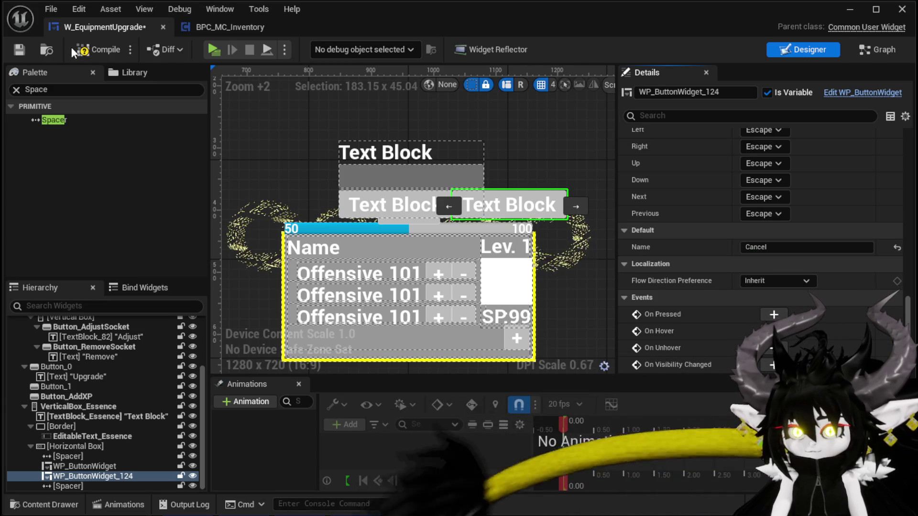
left_click(19, 50)
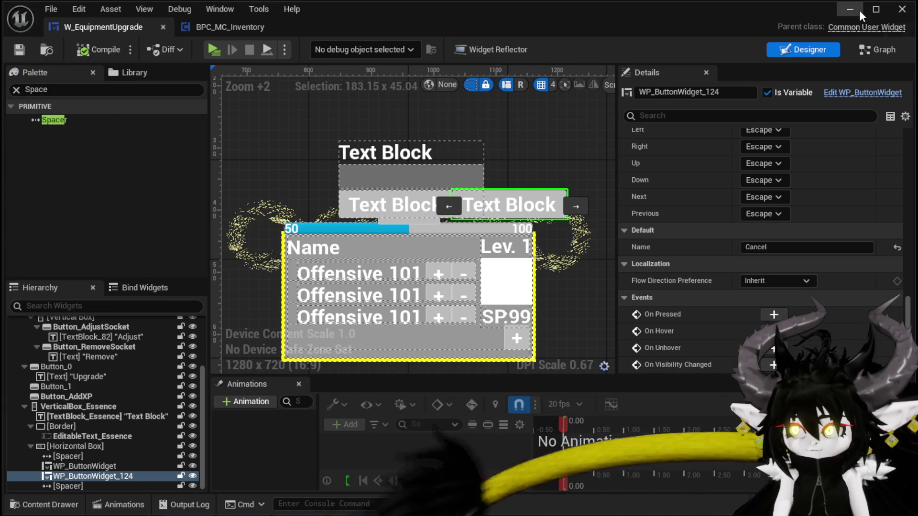
scroll(461, 206, "down", 2)
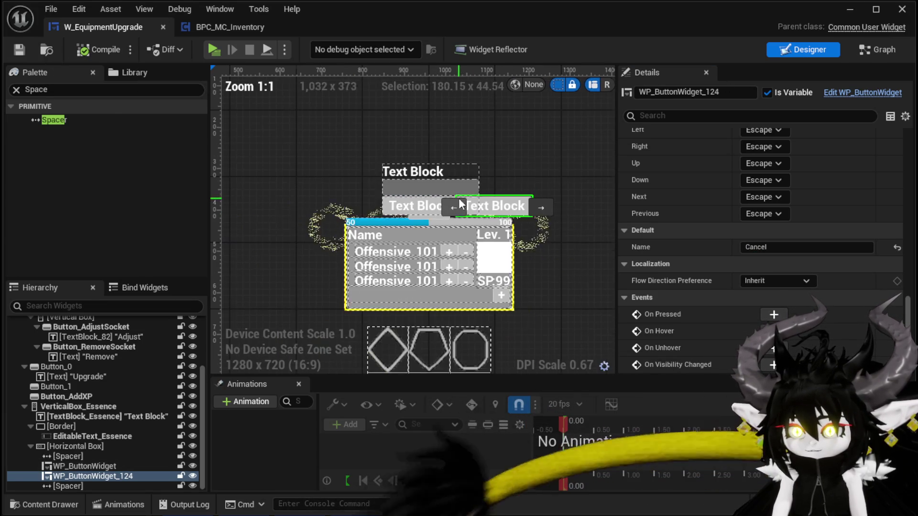
scroll(461, 207, "up", 4)
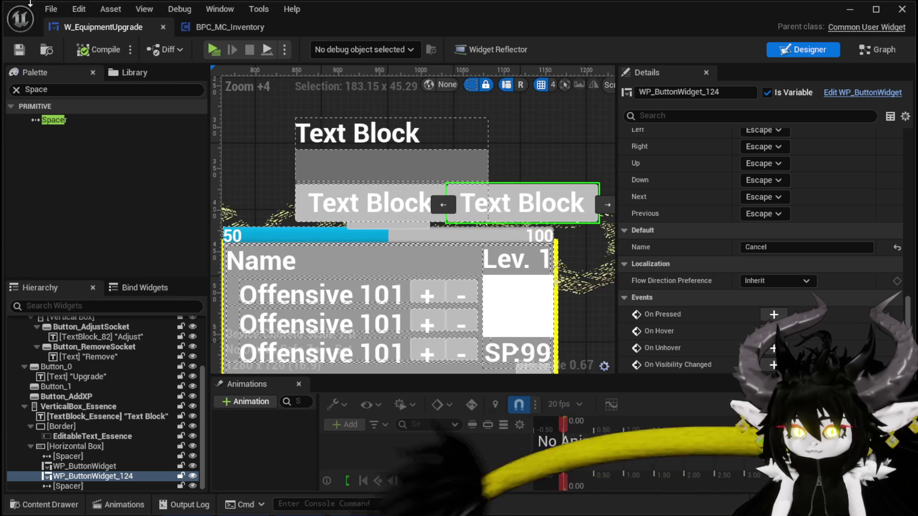
left_click(856, 10)
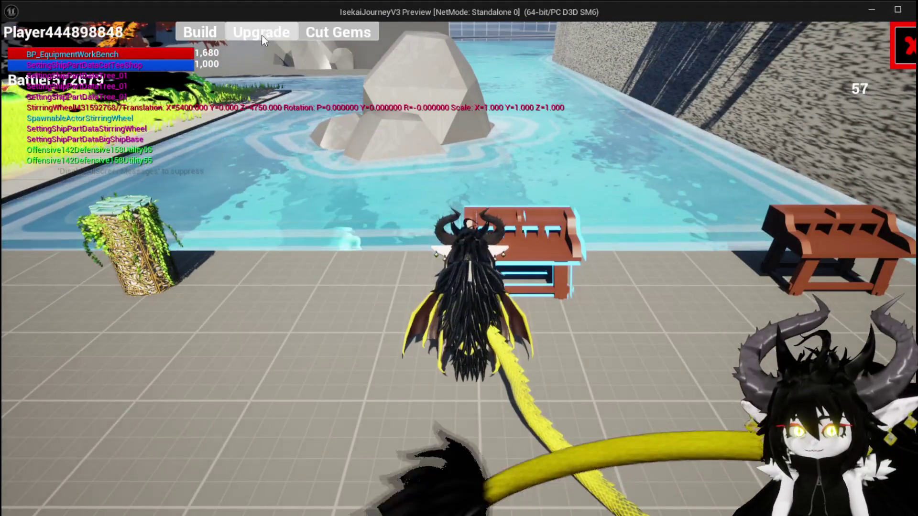
- In the play test, open Upgrade, enter 999 as essence (clamped to 2874), then stop
left_click(260, 33)
left_click(483, 220)
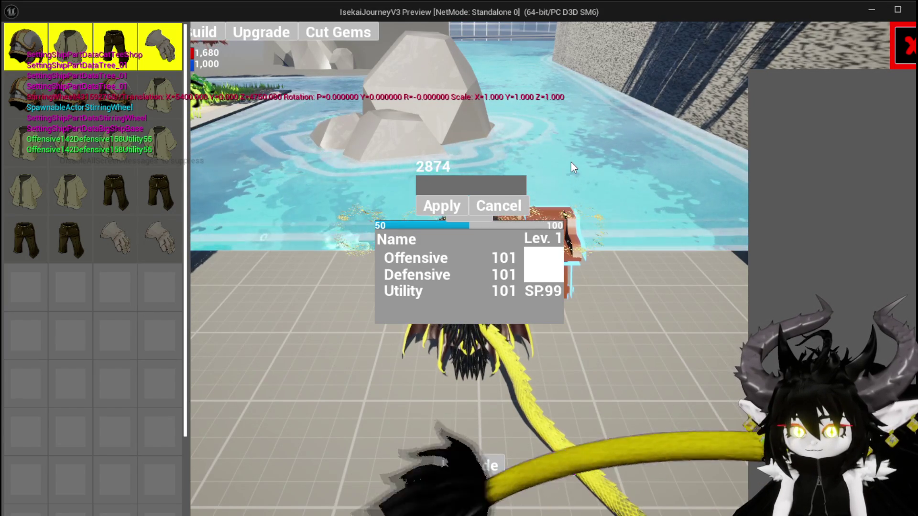
type("999")
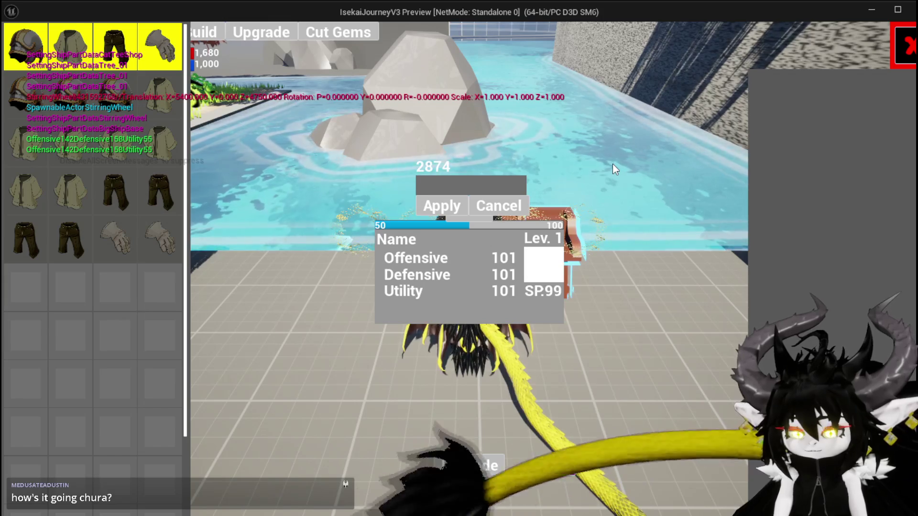
key("Return")
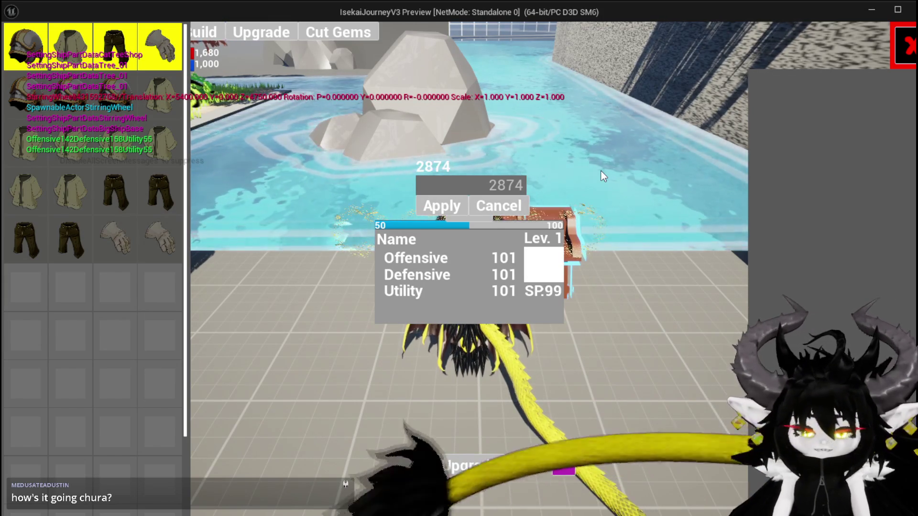
key("Escape")
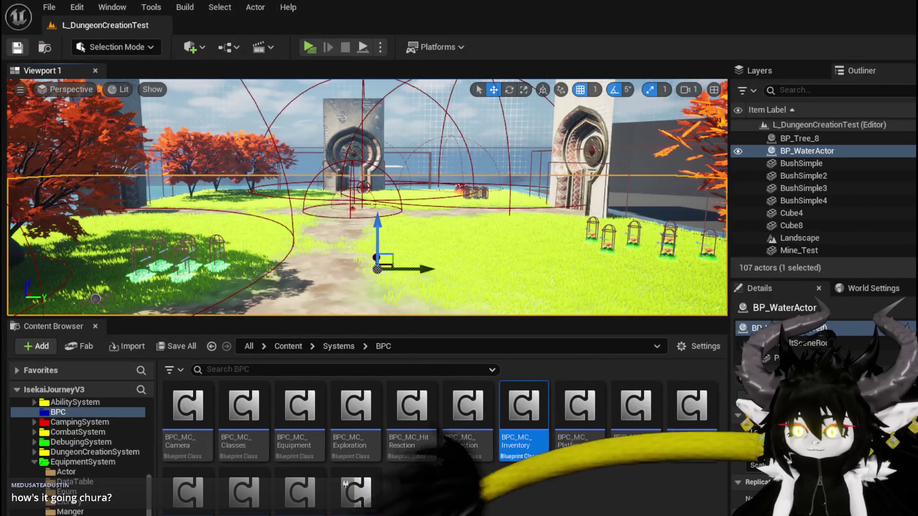
- Return to W_EquipmentUpgrade and switch from its Designer view to the EventGraph
key("alt+Tab")
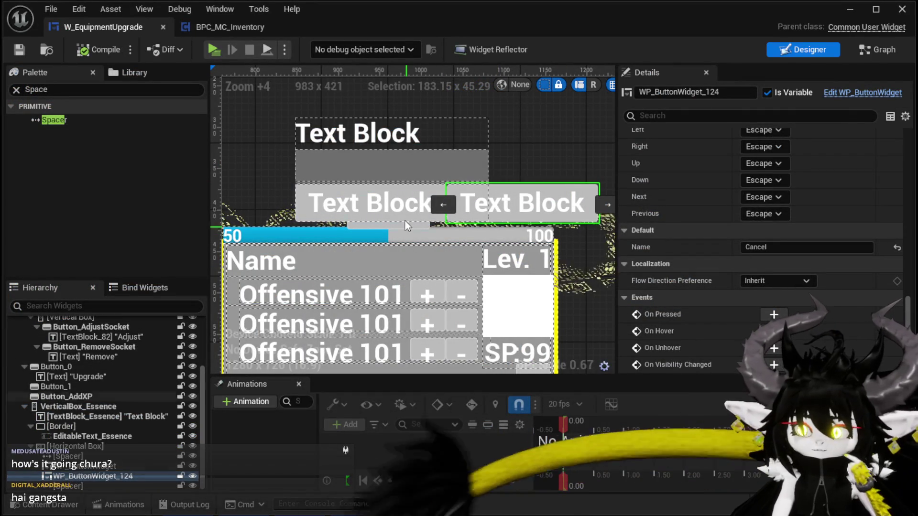
left_click(336, 139)
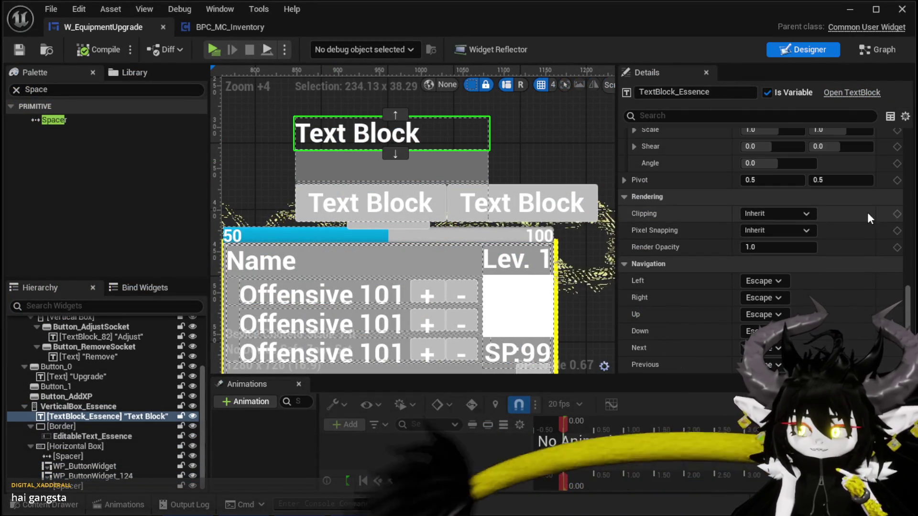
scroll(865, 215, "down", 3)
scroll(865, 215, "up", 4)
scroll(867, 217, "up", 7)
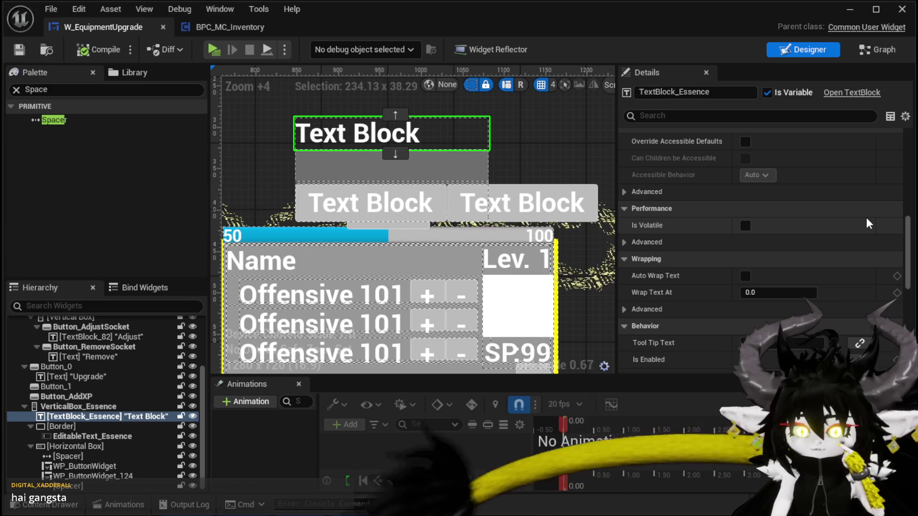
left_click(879, 50)
scroll(500, 247, "down", 1)
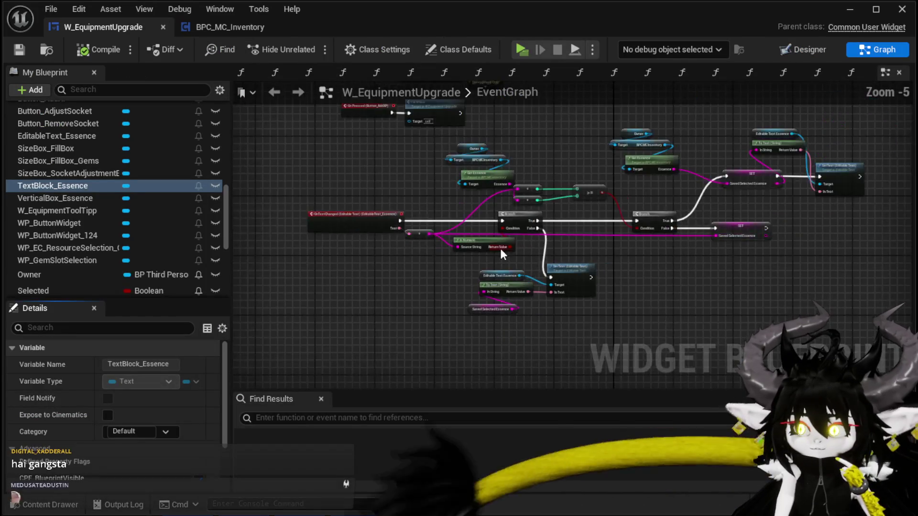
- Open the FillXPBox graph and rearrange its To Text, Owner, inventory and Get Essence nodes
scroll(501, 247, "up", 4)
mouse_move(569, 254)
left_mouse_down()
mouse_move(560, 175)
mouse_move(459, 316)
mouse_move(473, 219)
mouse_move(385, 345)
mouse_move(367, 347)
left_mouse_up()
scroll(440, 252, "down", 1)
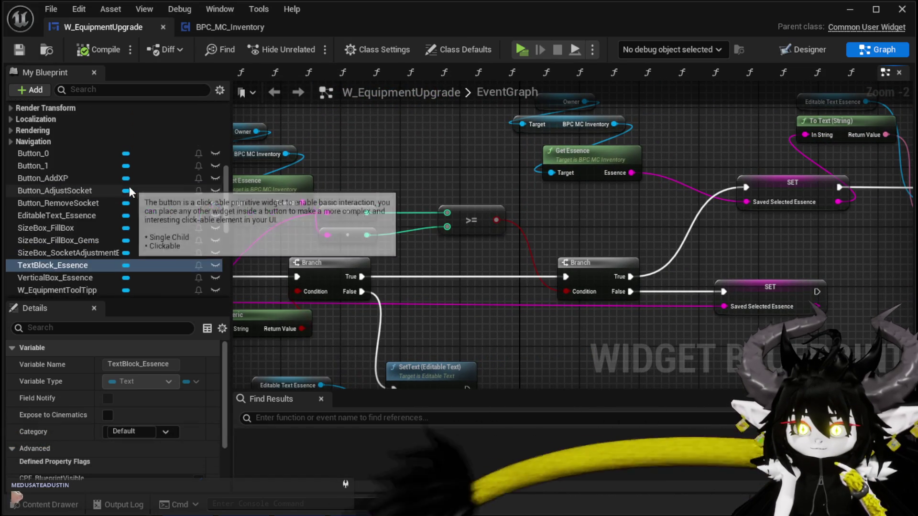
scroll(130, 186, "up", 5)
left_click(70, 171)
double_click(70, 171)
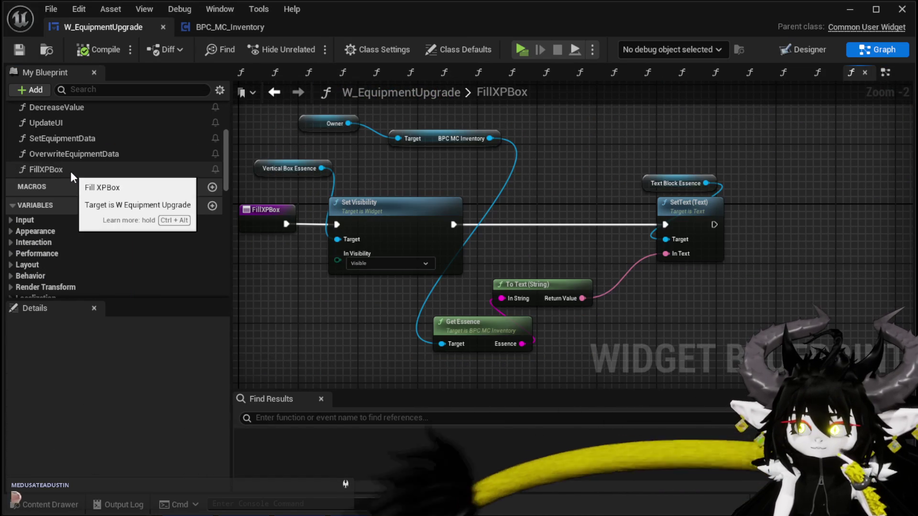
left_click(552, 266)
mouse_move(596, 329)
left_mouse_down()
mouse_move(492, 291)
mouse_move(563, 291)
left_mouse_up()
mouse_move(497, 273)
left_mouse_down()
mouse_move(594, 296)
mouse_move(572, 314)
left_mouse_up()
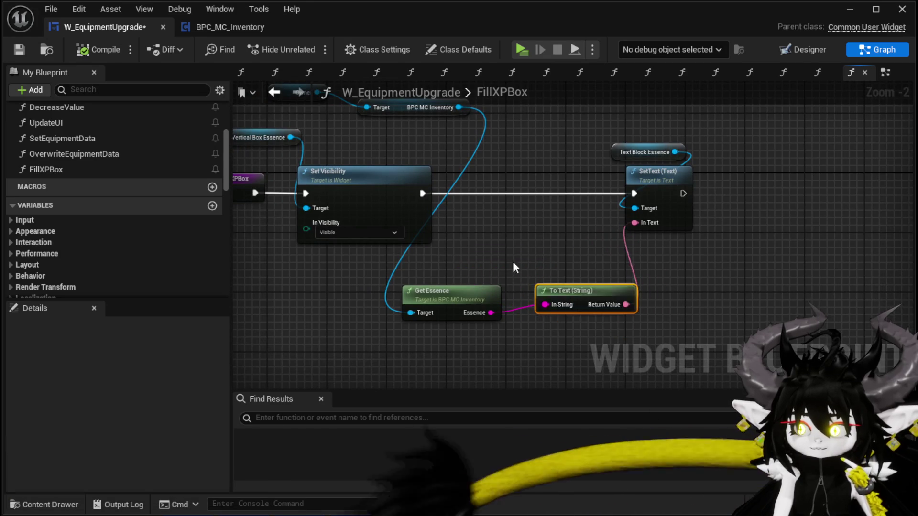
left_click_drag(476, 224, 537, 285)
mouse_move(325, 138)
left_mouse_down()
mouse_move(506, 176)
mouse_move(421, 126)
left_mouse_up()
left_click_drag(526, 285, 539, 254)
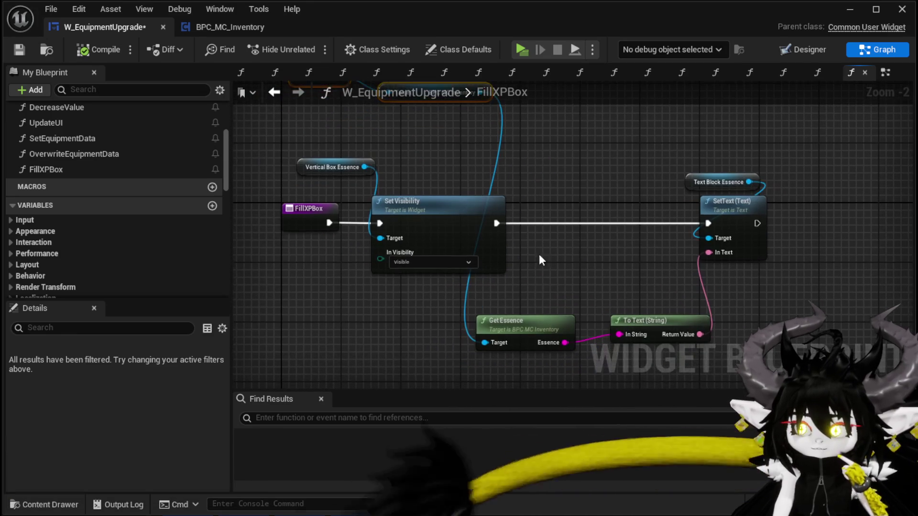
left_click_drag(434, 317, 566, 342)
- Insert an Append node: A set to 'Essence: ', B from Essence, result into To Text
mouse_move(564, 342)
left_mouse_down()
mouse_move(533, 308)
mouse_move(412, 295)
mouse_move(498, 301)
left_mouse_up()
type("Append")
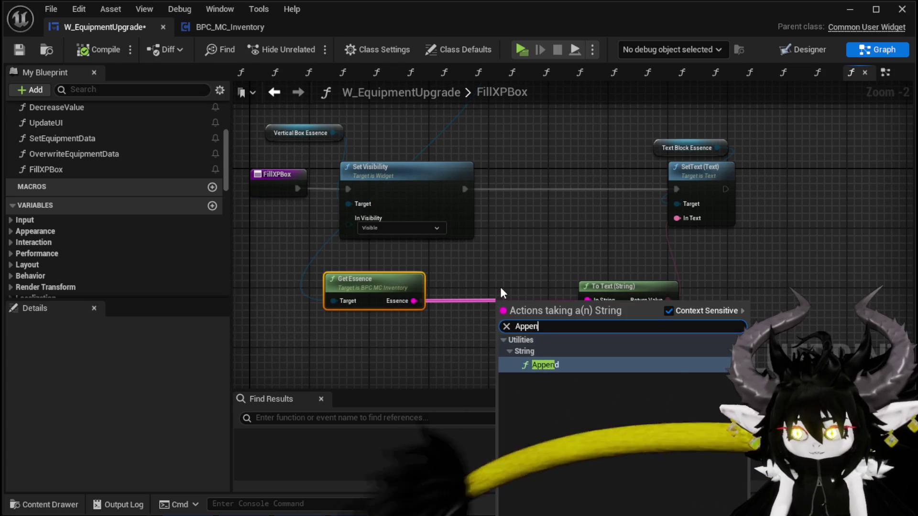
key("Return")
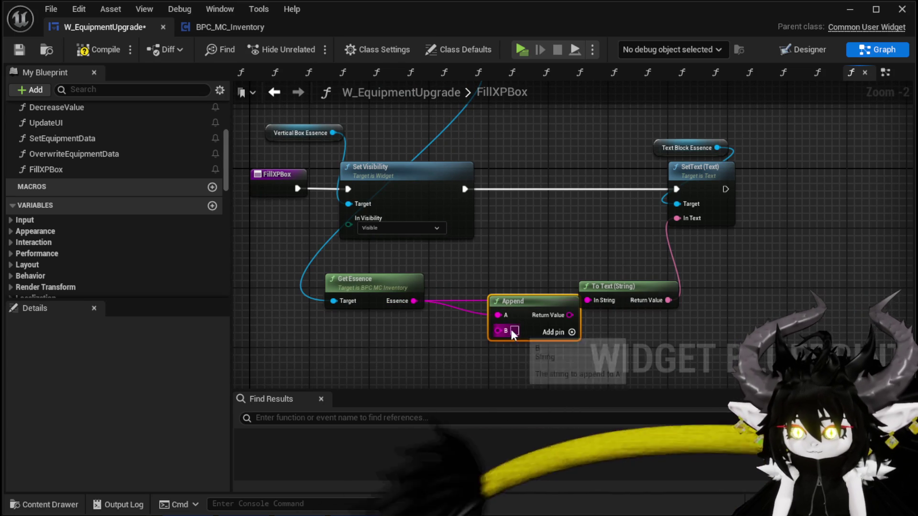
left_click_drag(498, 315, 499, 335)
left_click_drag(414, 301, 472, 338)
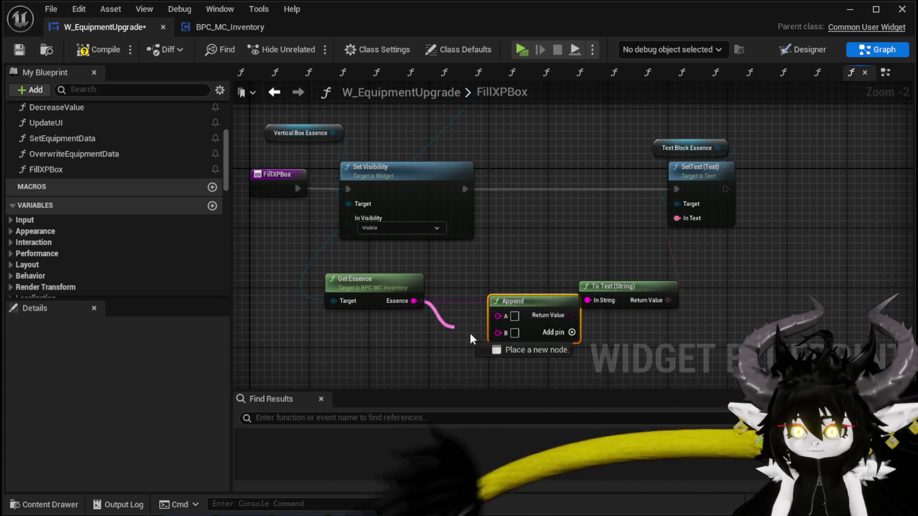
left_click_drag(526, 301, 497, 278)
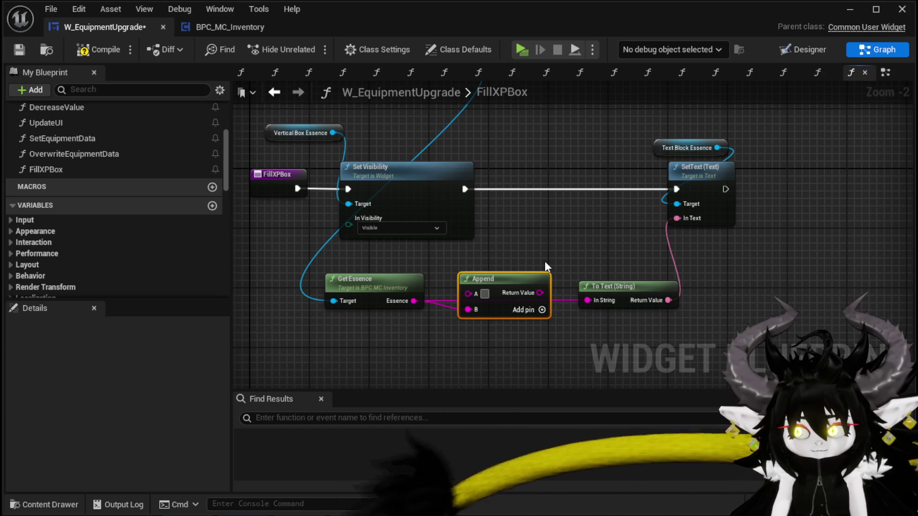
type("Current")
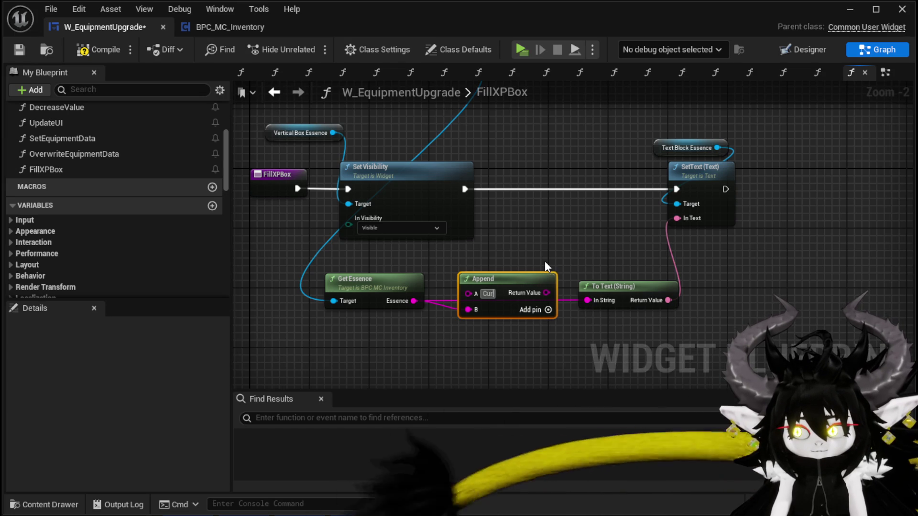
key("ctrl+BackSpace")
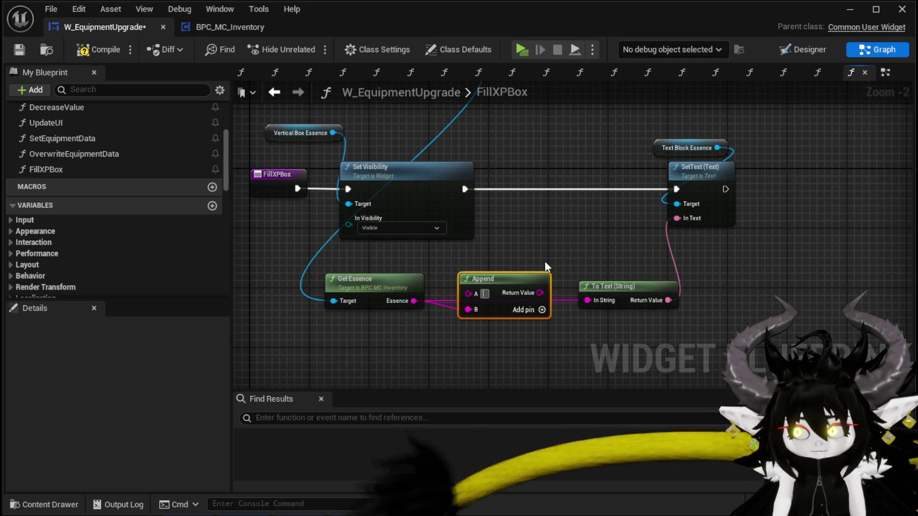
type("Essence:")
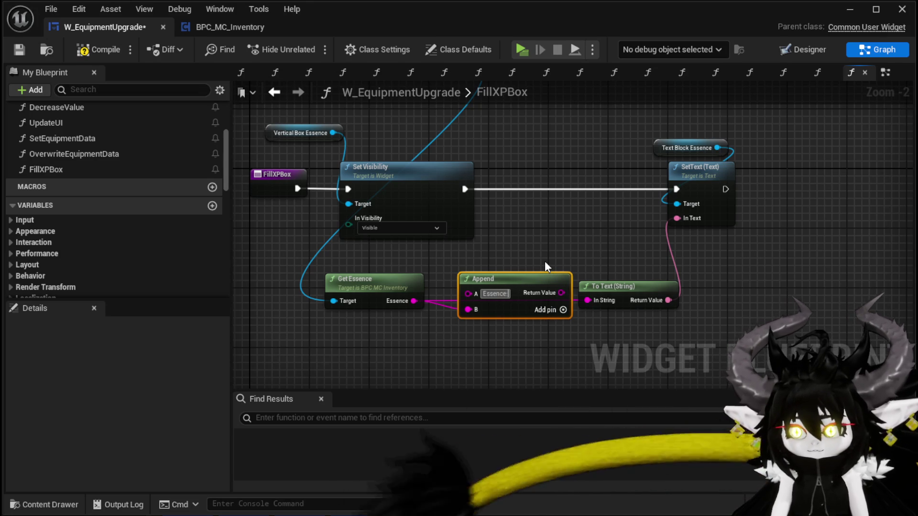
left_click_drag(561, 293, 587, 300)
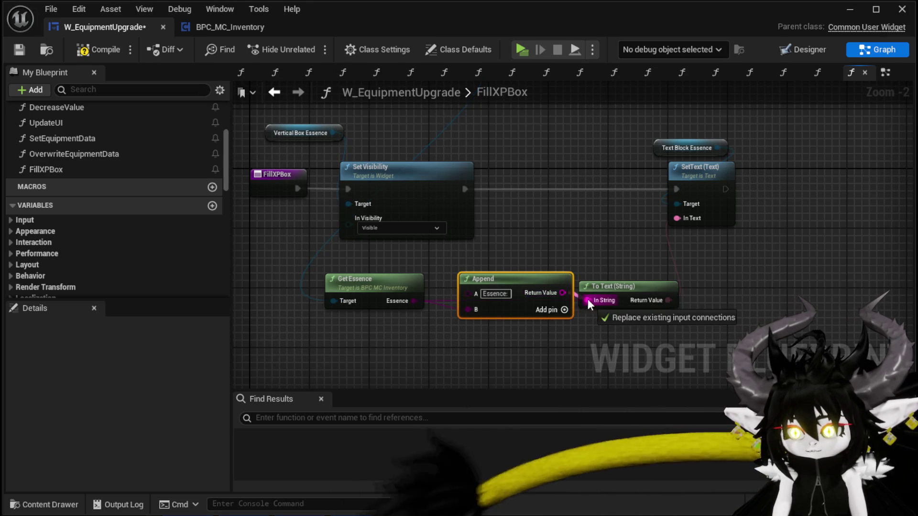
left_click_drag(483, 278, 469, 294)
- Compile the blueprint and return to the widget Designer layout
left_click(82, 51)
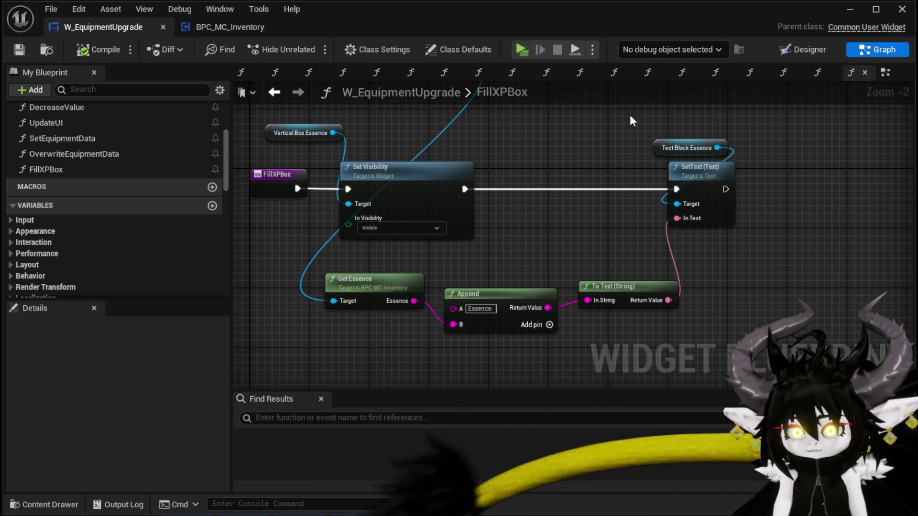
left_click(803, 50)
scroll(378, 224, "up", 9)
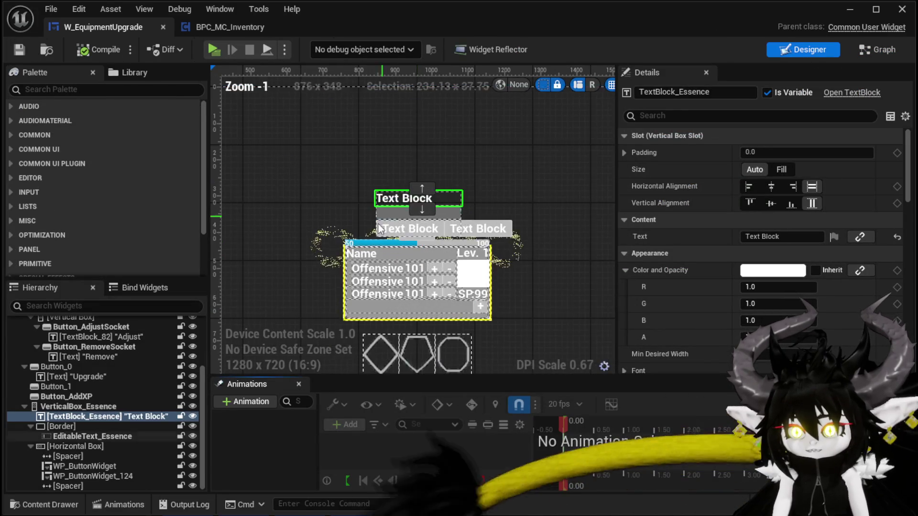
- Select WP_ButtonWidget_124 and add its On Pressed event from the Details Events section
left_click(369, 210)
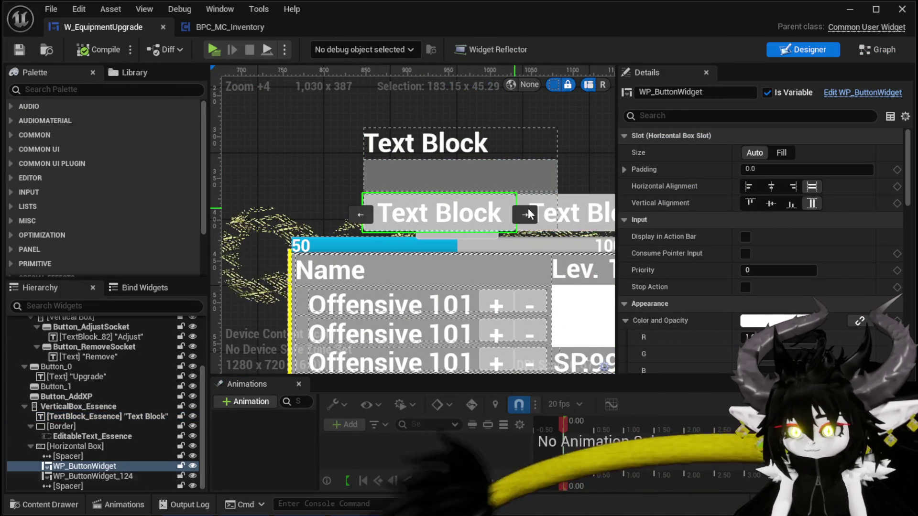
key("Down")
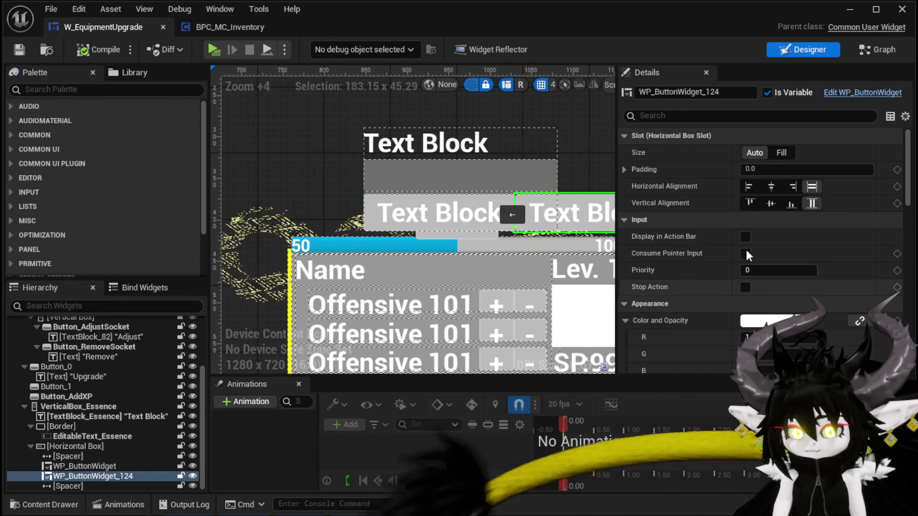
left_click(880, 50)
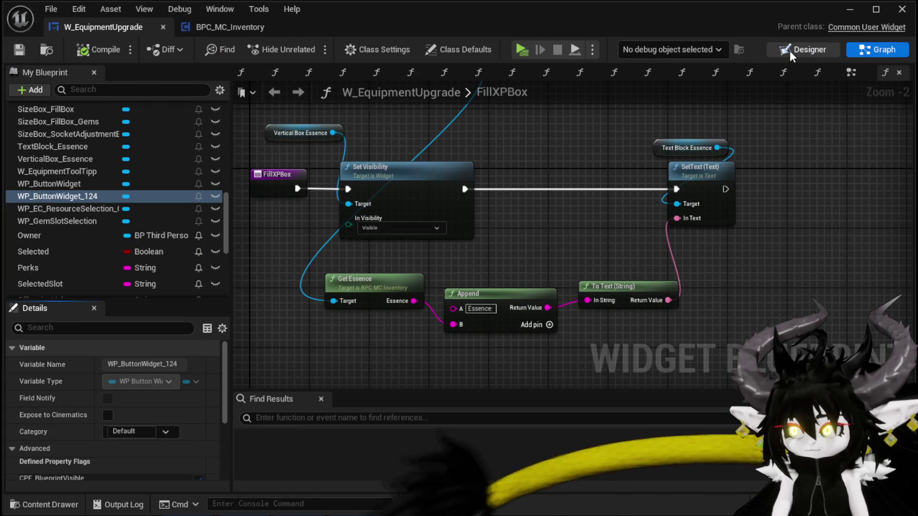
left_click(790, 50)
scroll(811, 266, "down", 5)
scroll(811, 268, "down", 10)
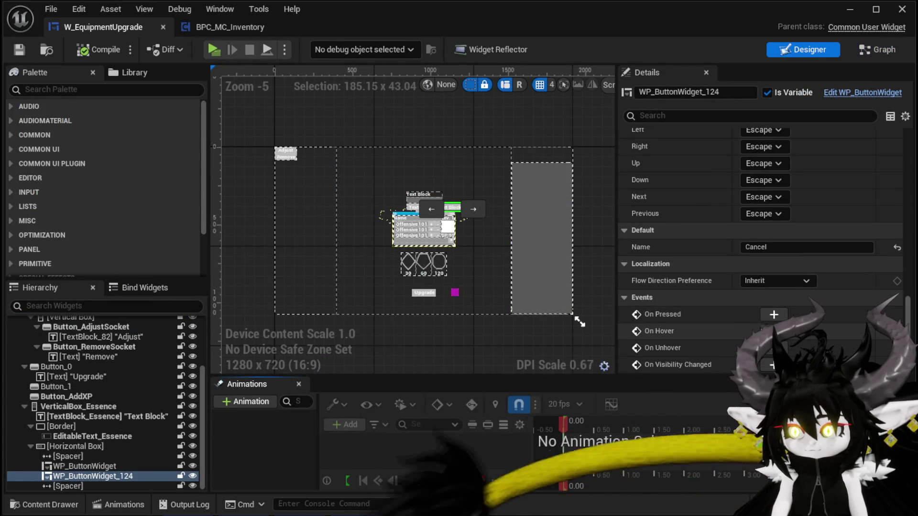
left_click(773, 315)
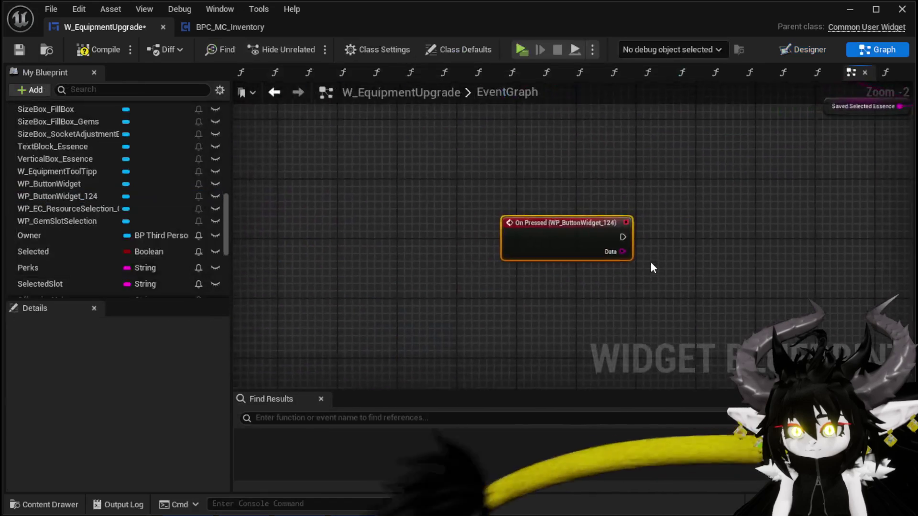
scroll(455, 334, "down", 6)
scroll(429, 305, "up", 5)
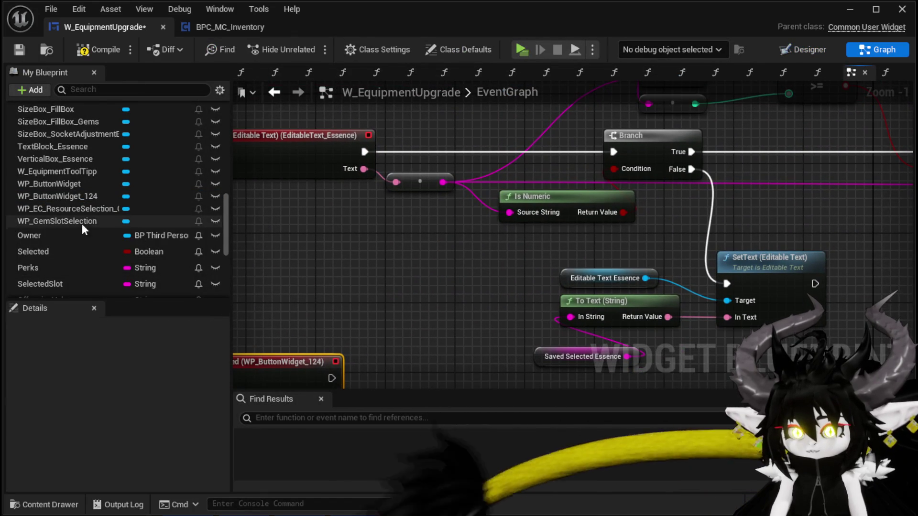
scroll(82, 224, "up", 2)
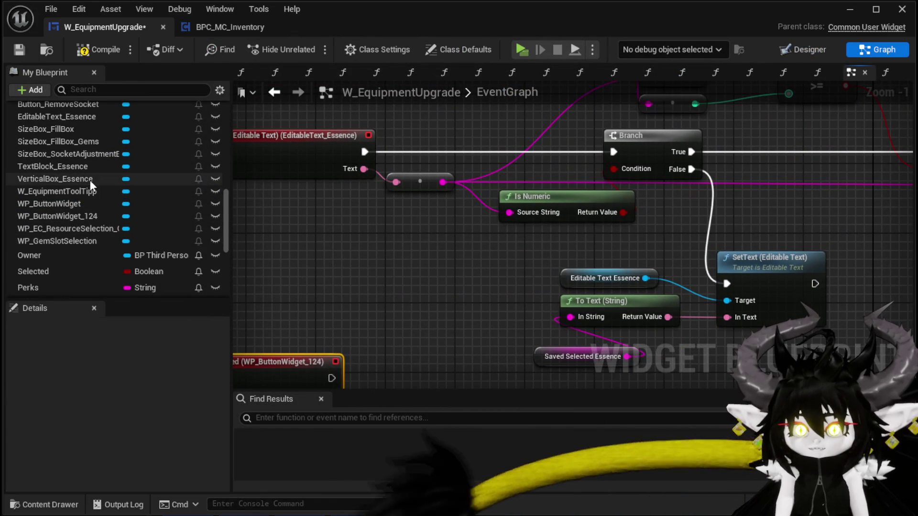
- Wire the On Pressed event to a Set Visibility node setting VerticalBox_Essence to Collapsed
mouse_move(67, 177)
left_mouse_down()
mouse_move(355, 303)
mouse_move(363, 328)
left_mouse_up()
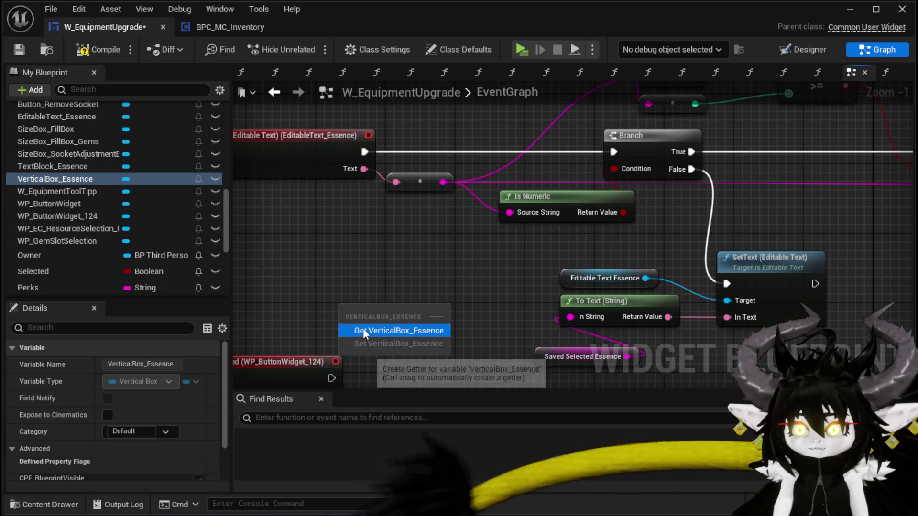
left_click(378, 327)
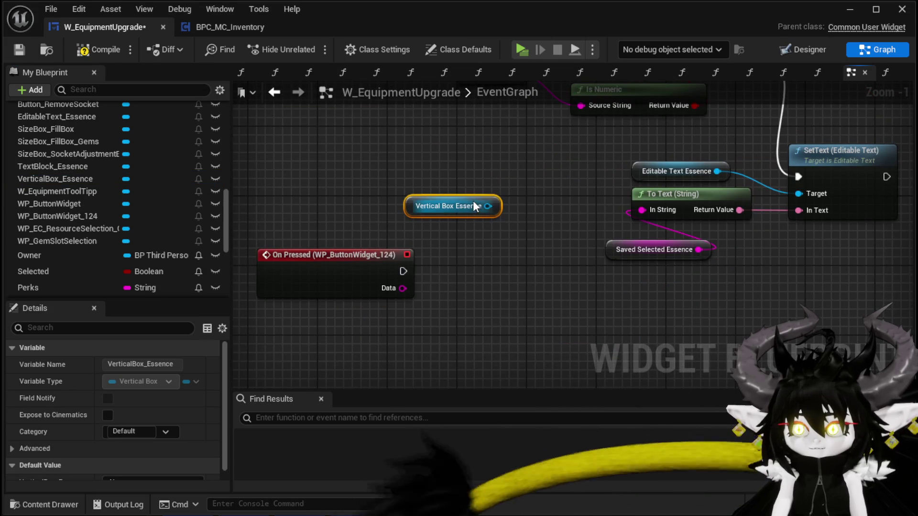
left_click_drag(488, 207, 484, 263)
type("Set Visi")
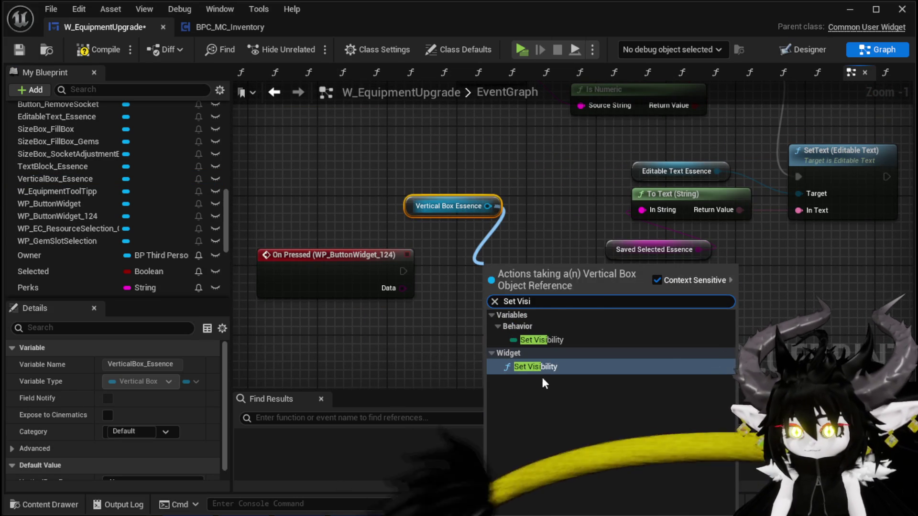
left_click(538, 367)
left_click_drag(406, 271, 492, 283)
mouse_move(415, 268)
left_mouse_down()
mouse_move(507, 294)
mouse_move(445, 261)
left_mouse_up()
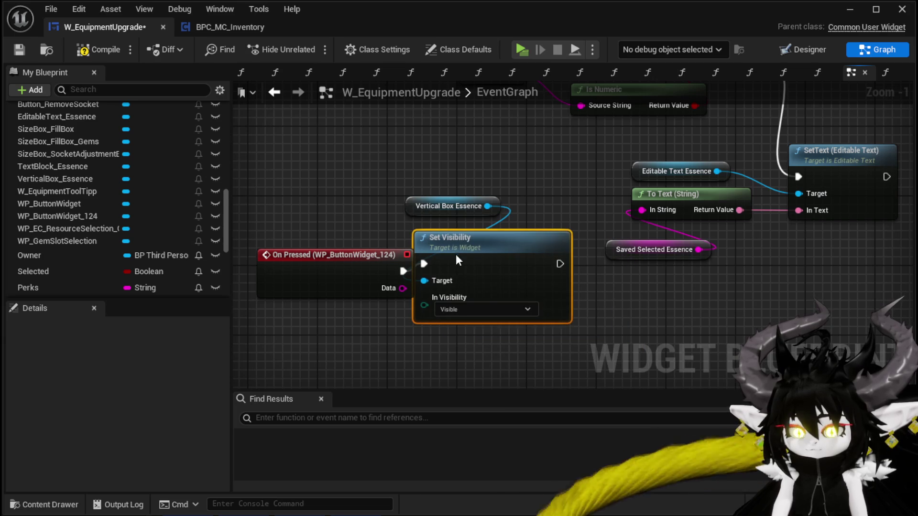
left_click(465, 308)
left_click(449, 329)
mouse_move(342, 324)
left_mouse_down()
mouse_move(498, 260)
mouse_move(411, 355)
left_mouse_up()
left_click_drag(413, 200, 369, 253)
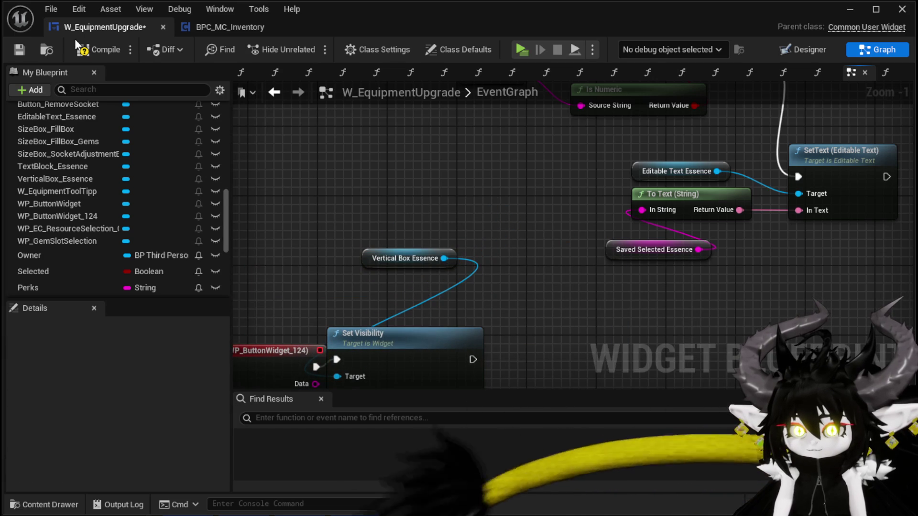
- Select Button_AddXP in the Designer and reopen the main EventGraph
left_click(280, 92)
left_click(815, 56)
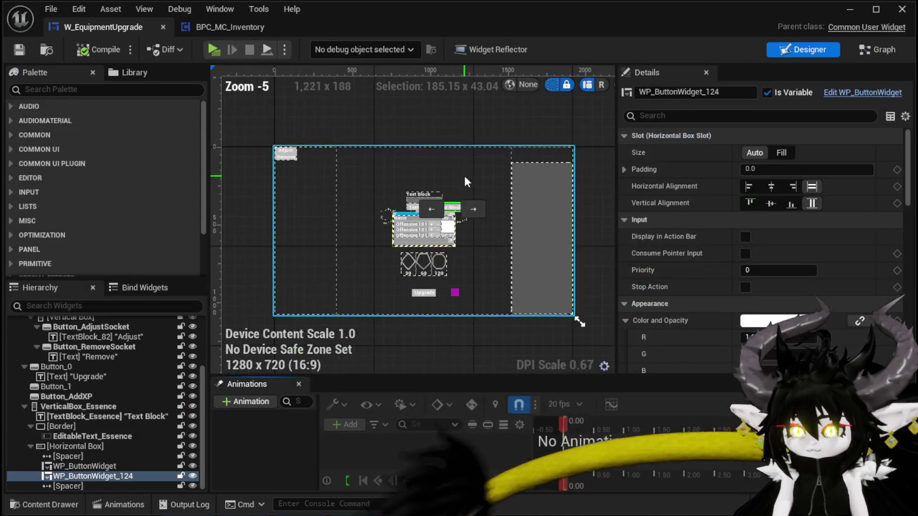
scroll(296, 273, "up", 6)
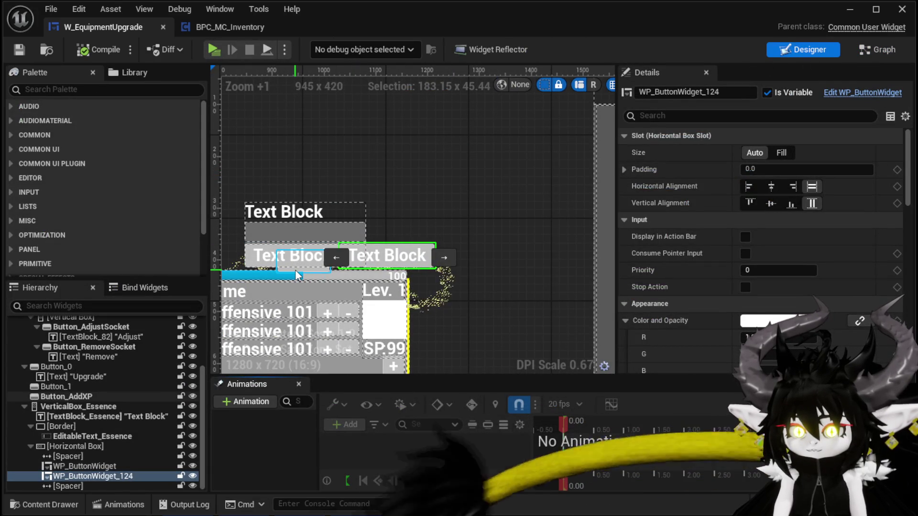
left_click(295, 272)
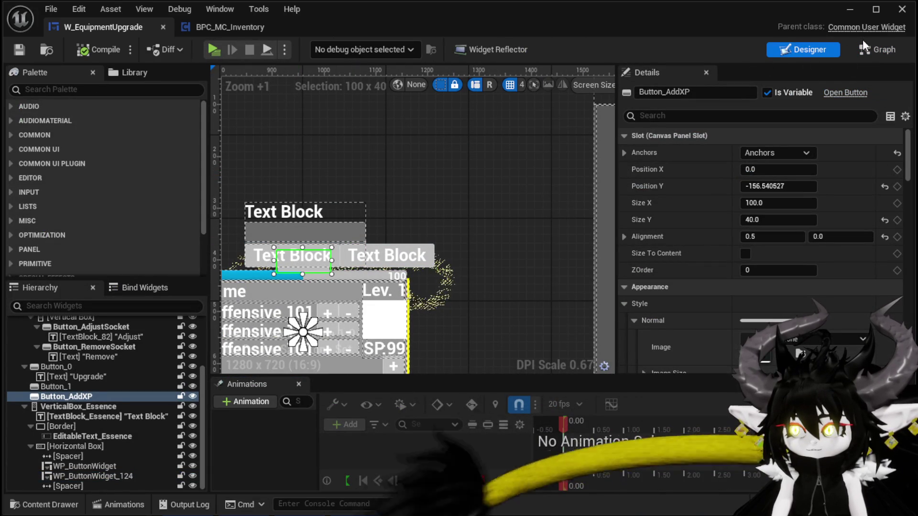
left_click(876, 50)
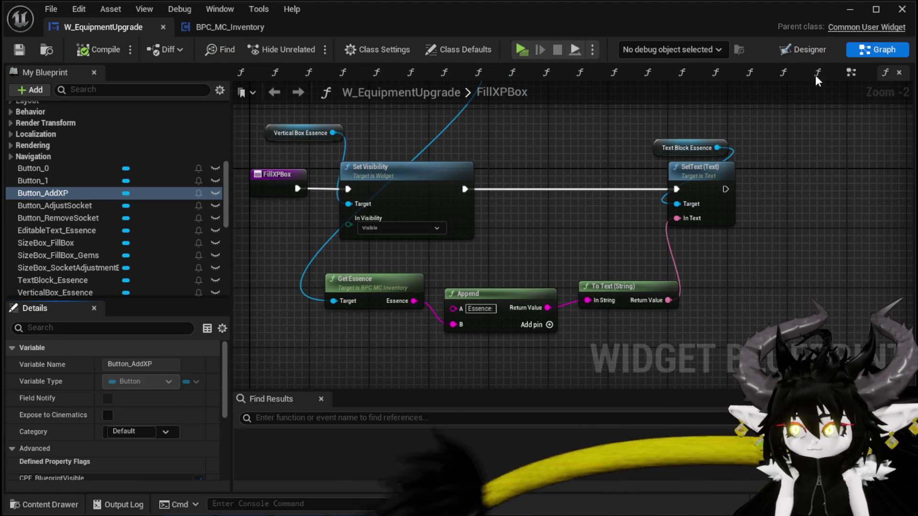
left_click(851, 72)
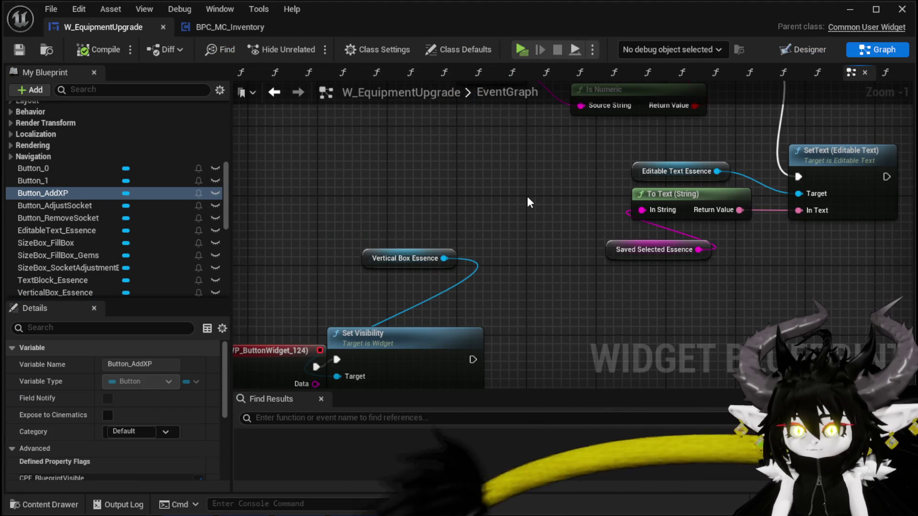
left_click_drag(527, 196, 550, 98)
scroll(122, 199, "down", 2)
scroll(122, 201, "down", 3)
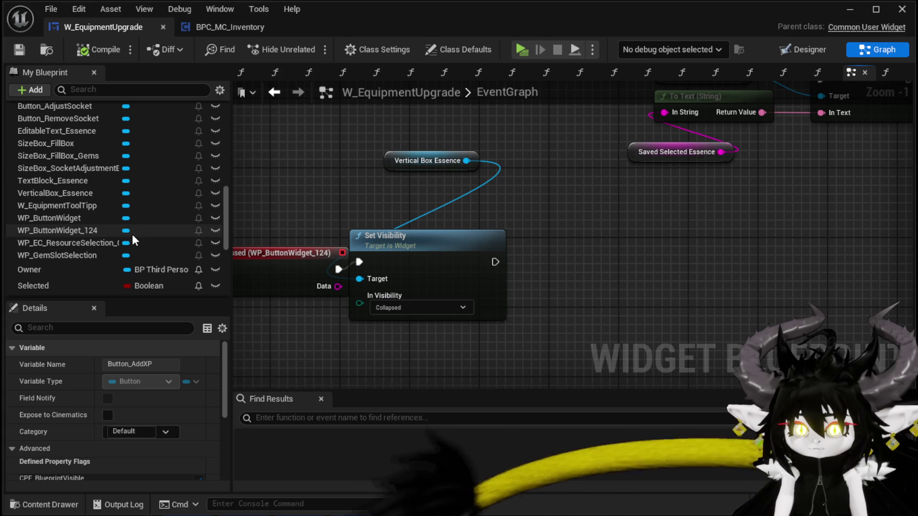
scroll(133, 236, "up", 1)
scroll(132, 234, "up", 4)
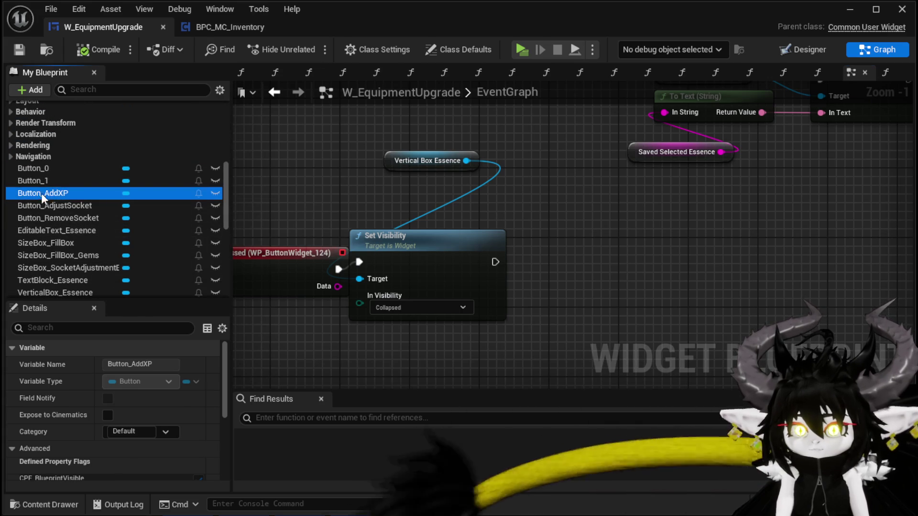
- Chain a duplicated Set Visibility making Button_AddXP Visible after the collapse, then compile
left_click_drag(42, 193, 431, 187)
left_click(430, 239)
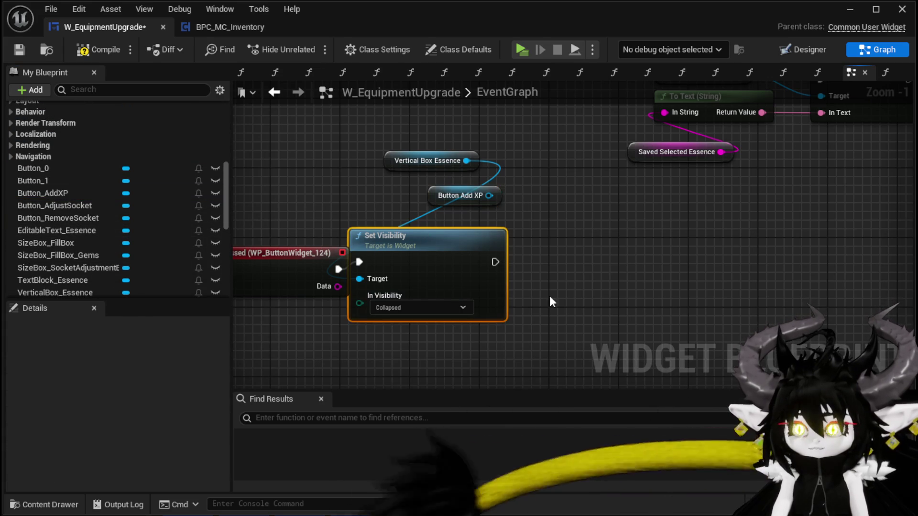
key("ctrl+c")
key("ctrl+v")
left_click_drag(553, 285, 551, 288)
left_click_drag(496, 262, 551, 270)
left_click(580, 315)
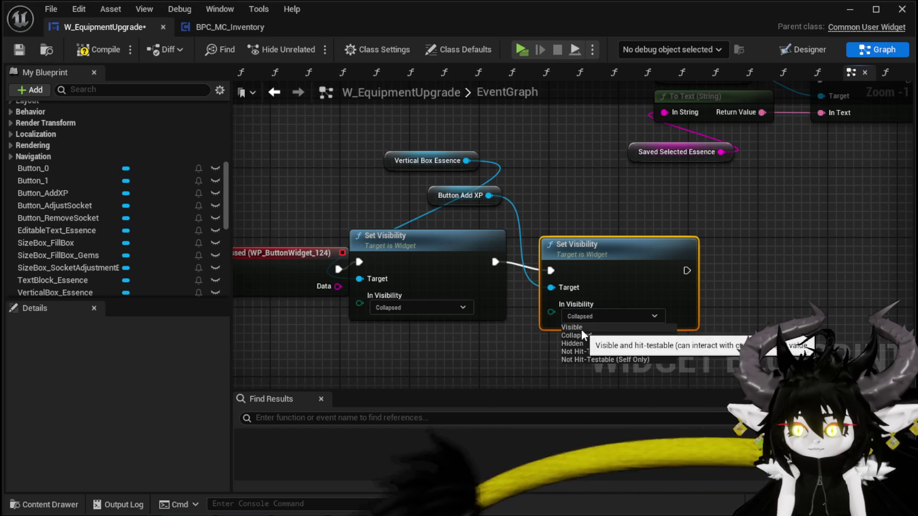
left_click(582, 328)
left_click_drag(610, 266, 583, 257)
left_click(99, 50)
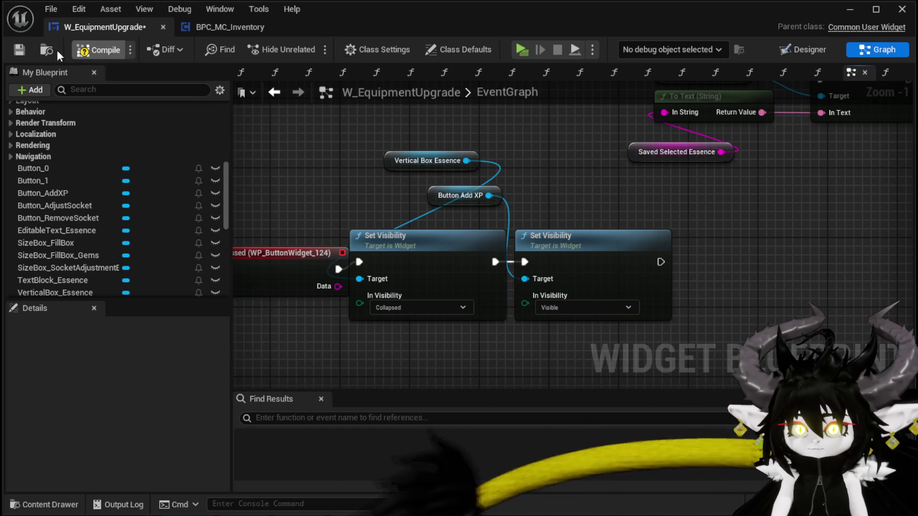
- Go to the Designer and jump to the Add XP button's On Pressed event
left_click(460, 195)
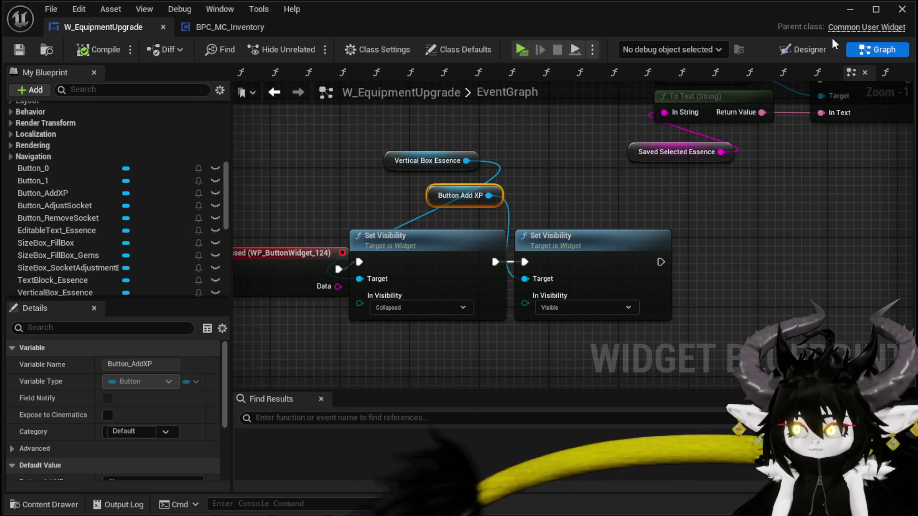
left_click(805, 50)
scroll(834, 291, "down", 10)
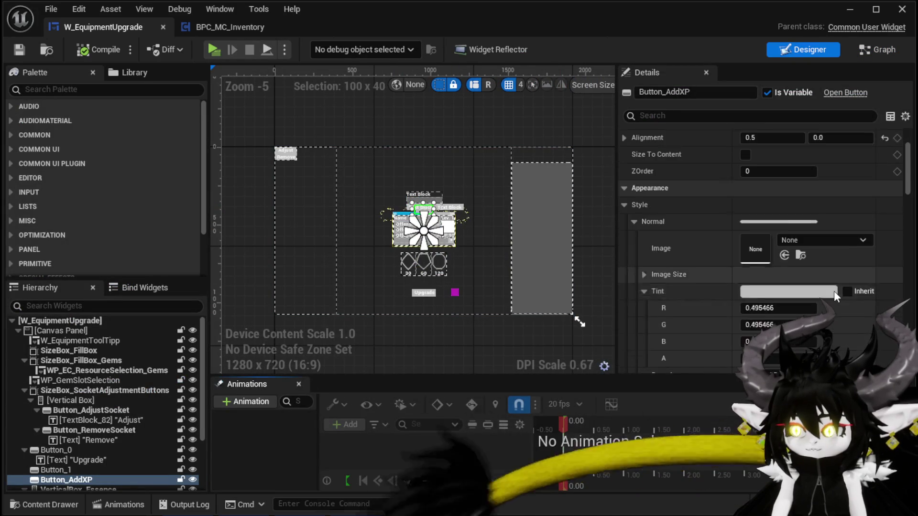
scroll(835, 292, "down", 15)
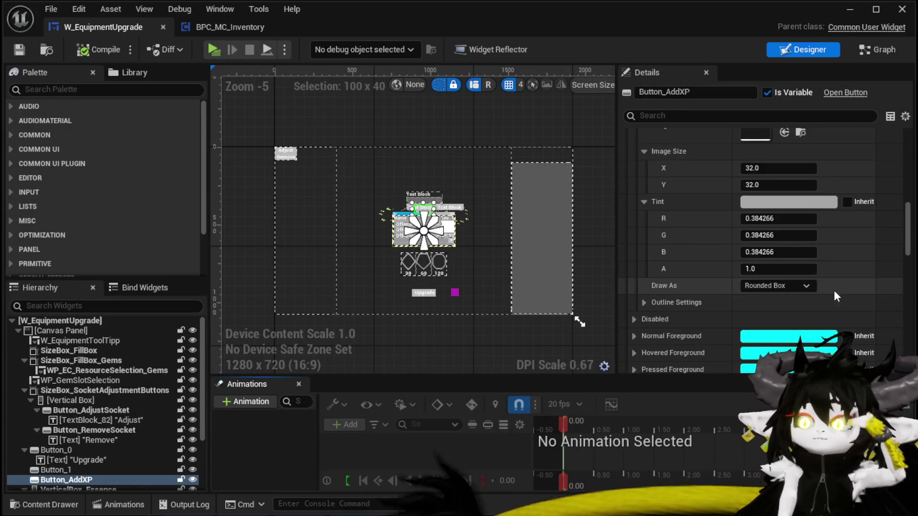
scroll(834, 290, "down", 15)
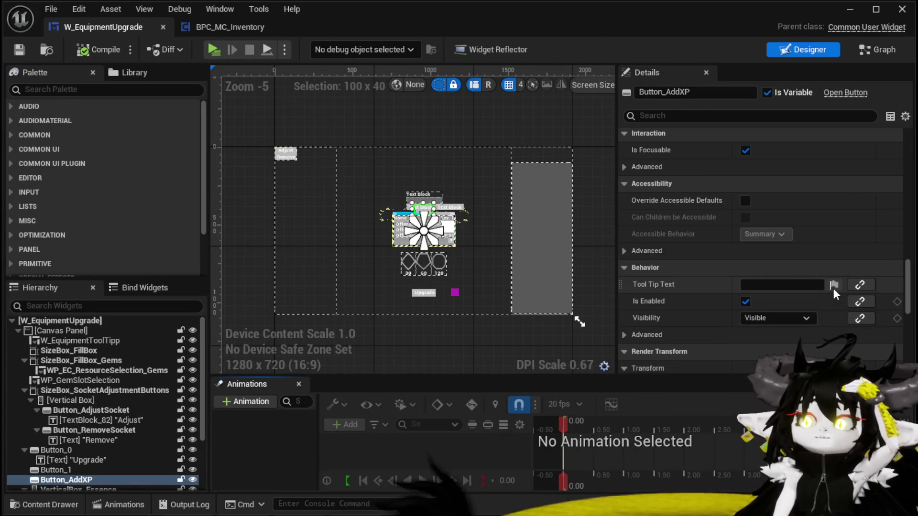
scroll(833, 288, "down", 6)
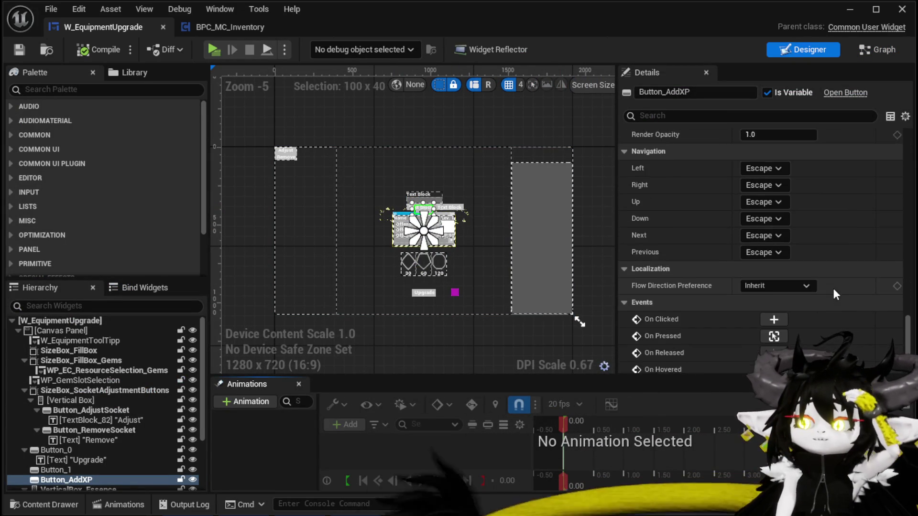
left_click(775, 312)
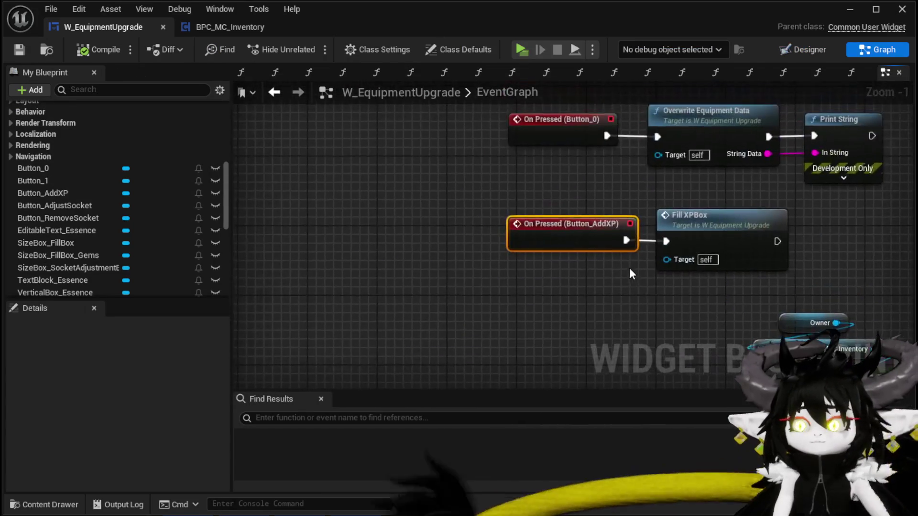
- After Fill XPBox, collapse Button Add XP with a Set Visibility node, then start a Play test
left_click_drag(43, 193, 414, 193)
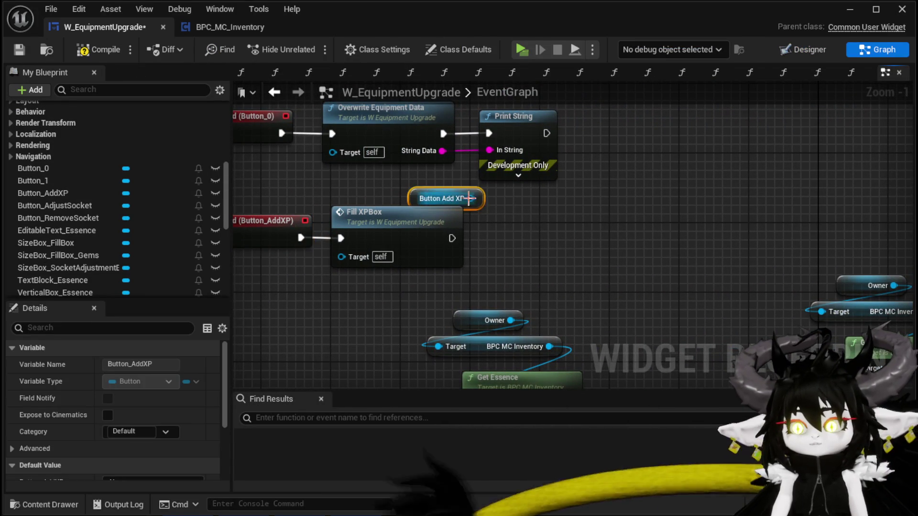
left_click_drag(471, 198, 497, 226)
type("Set Visis")
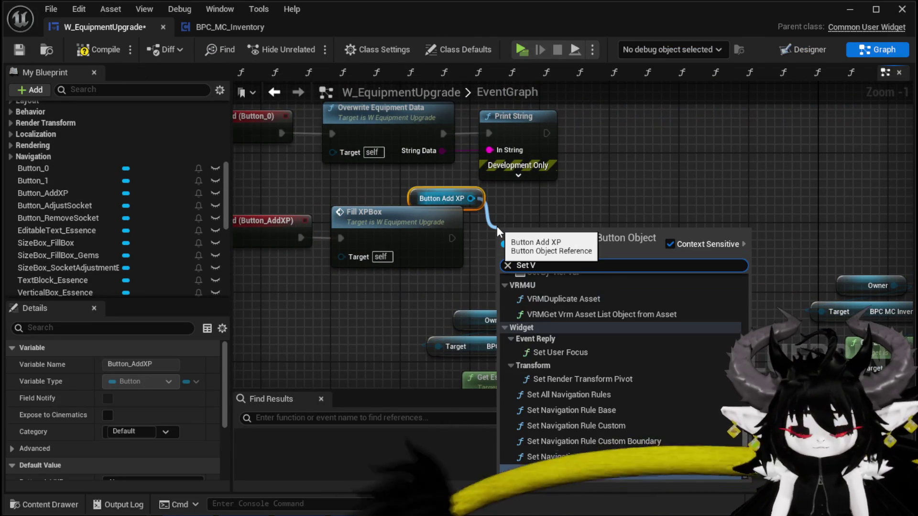
key("BackSpace")
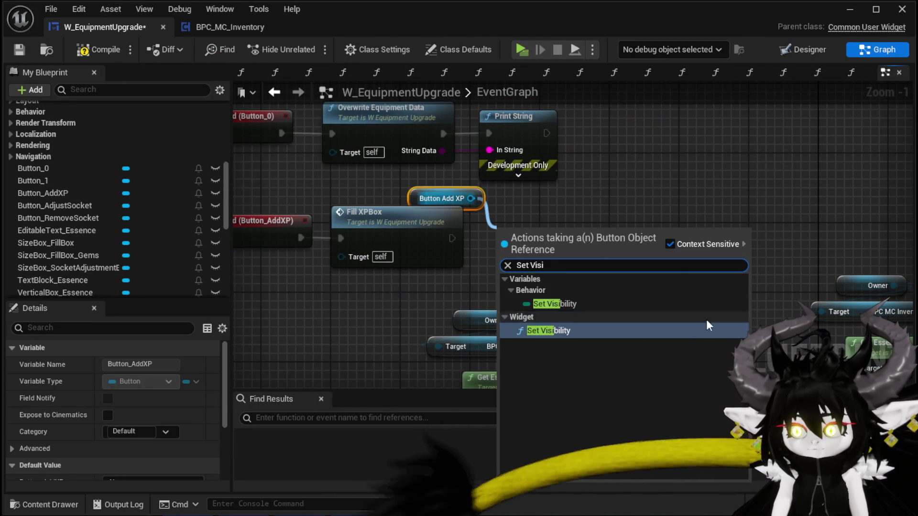
left_click(573, 334)
mouse_move(452, 238)
left_mouse_down()
mouse_move(506, 256)
mouse_move(554, 206)
left_mouse_up()
left_click(560, 278)
left_click(555, 295)
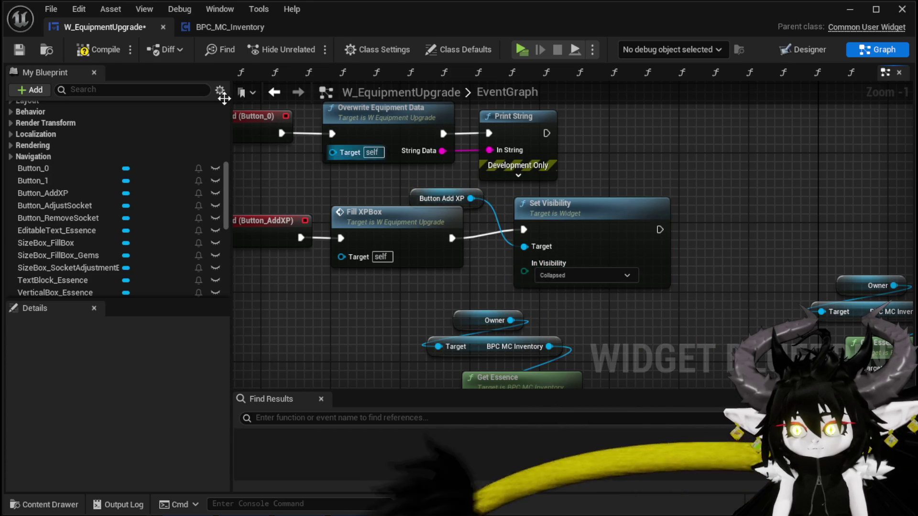
left_click(857, 15)
left_click(312, 49)
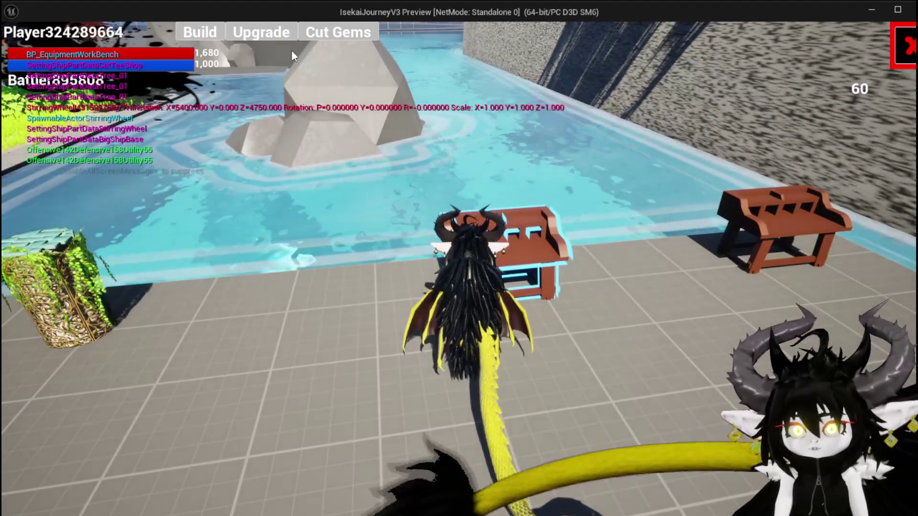
- Open Upgrade in game, toggle the 'Essence: 2874' prompt via Add XP and Cancel, then stop playing
left_click(291, 40)
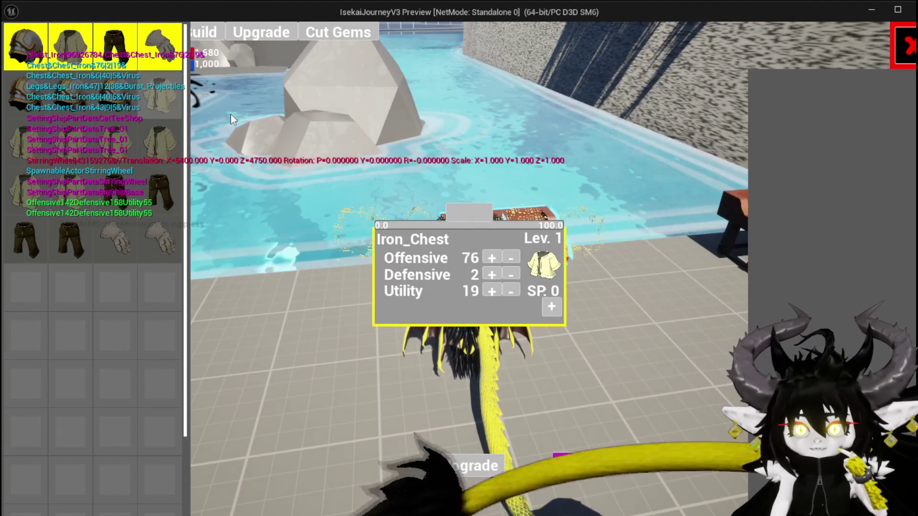
left_click(475, 215)
left_click(499, 205)
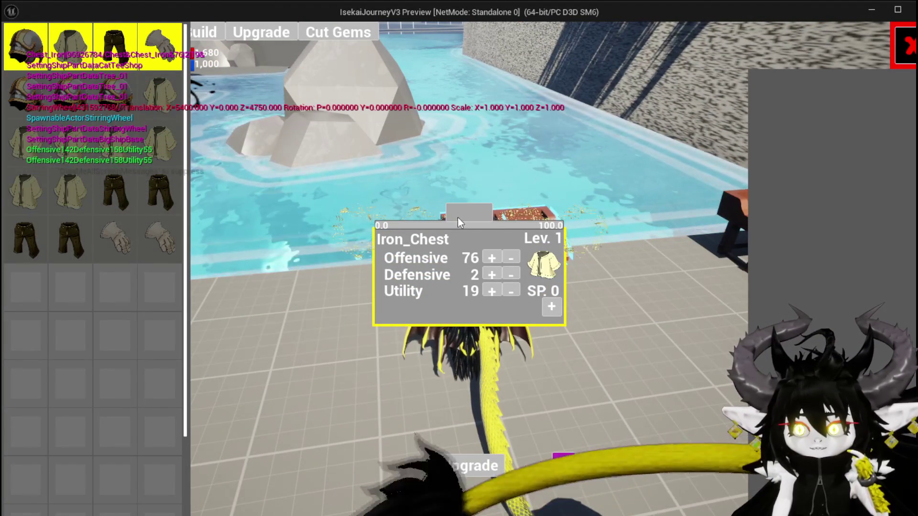
left_click(475, 214)
left_click(480, 216)
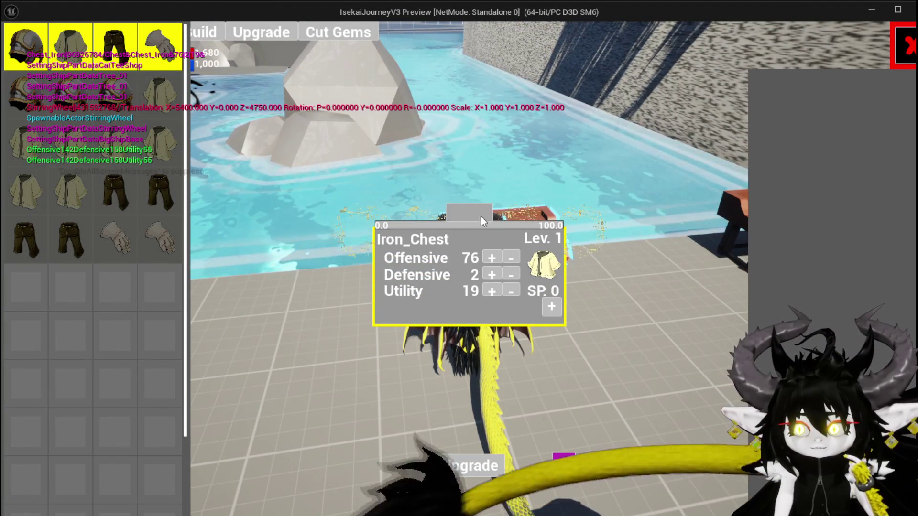
left_click(501, 206)
left_click(502, 201)
left_click(473, 216)
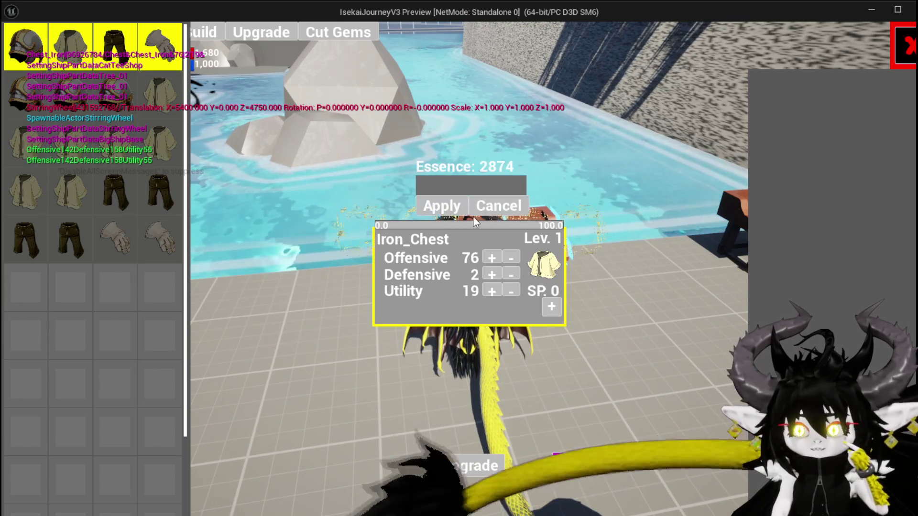
key("alt+Tab")
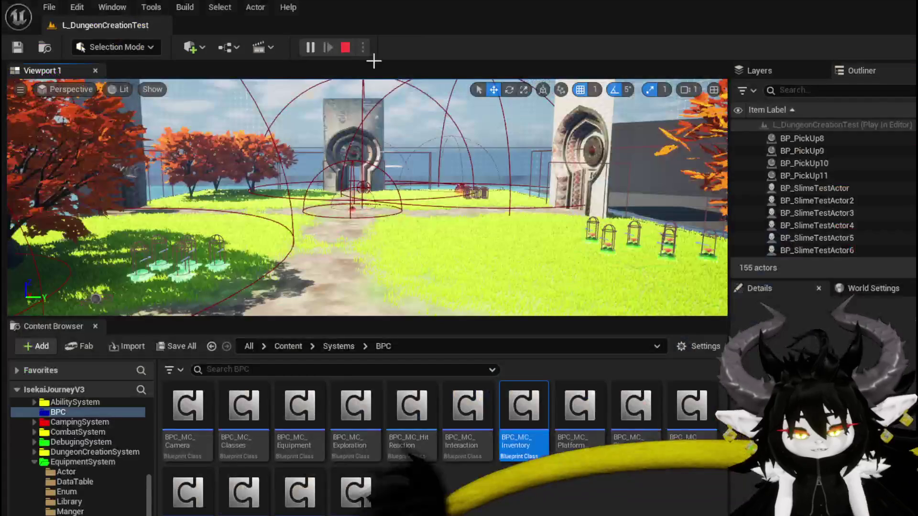
key("Escape")
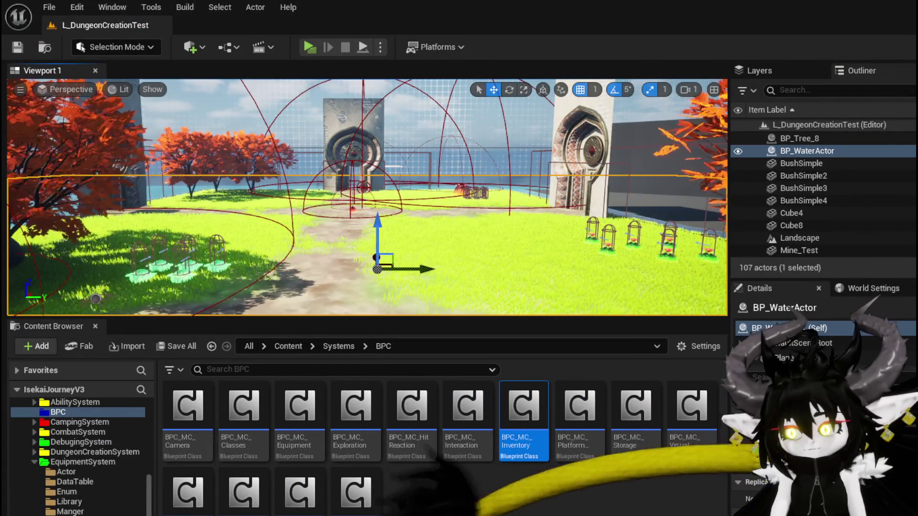
- Back in the widget blueprint, inspect the Saved Selected Essence SET nodes, then switch to Designer
key("alt+Tab")
scroll(458, 280, "down", 7)
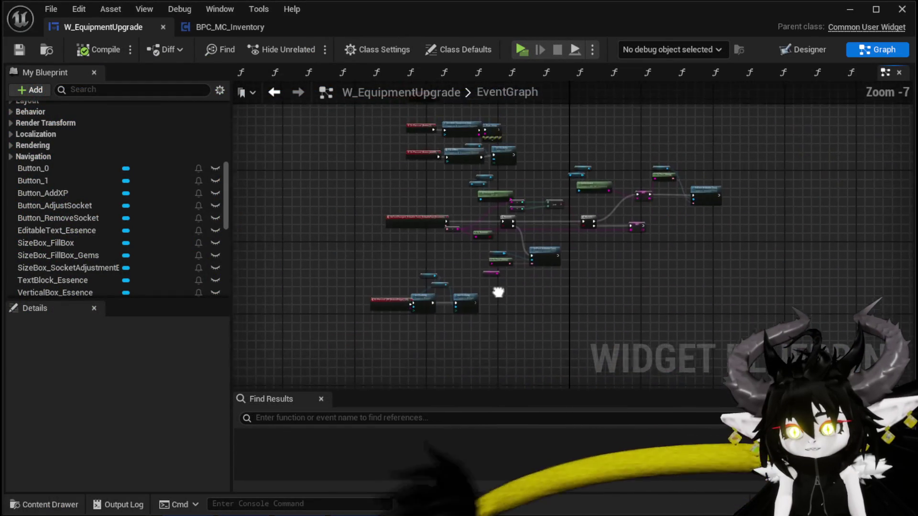
left_click_drag(498, 292, 510, 171)
scroll(492, 295, "up", 4)
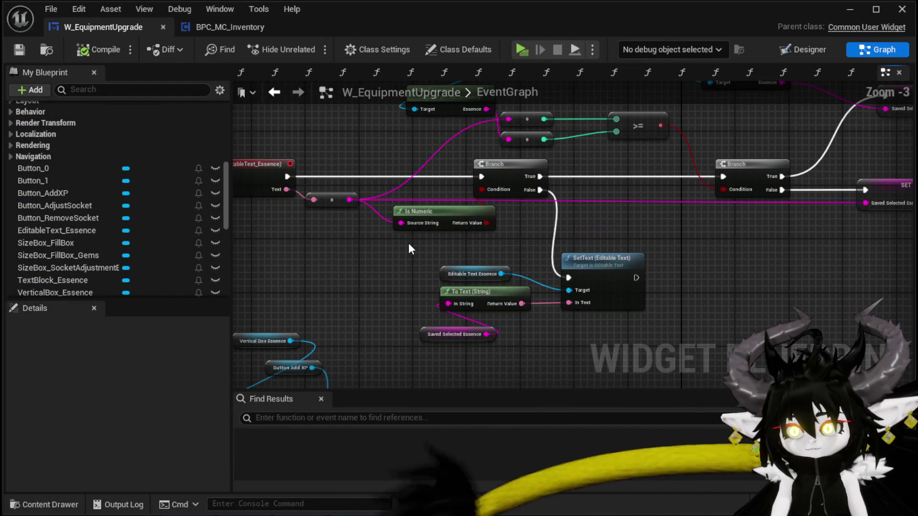
left_click_drag(408, 249, 377, 323)
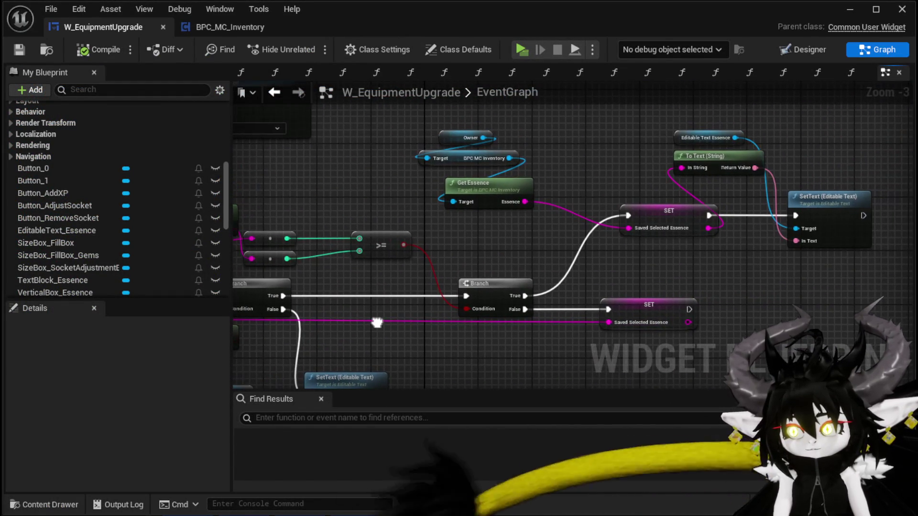
left_click(702, 216)
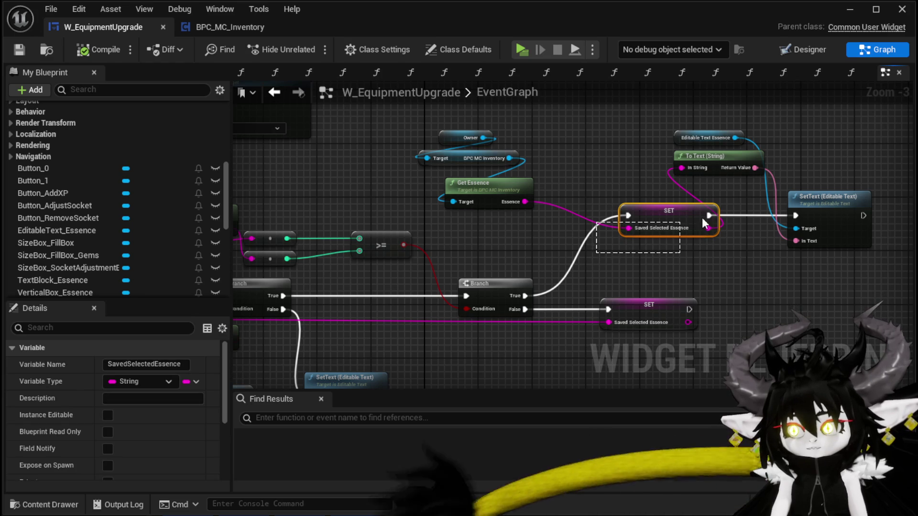
left_click(601, 255)
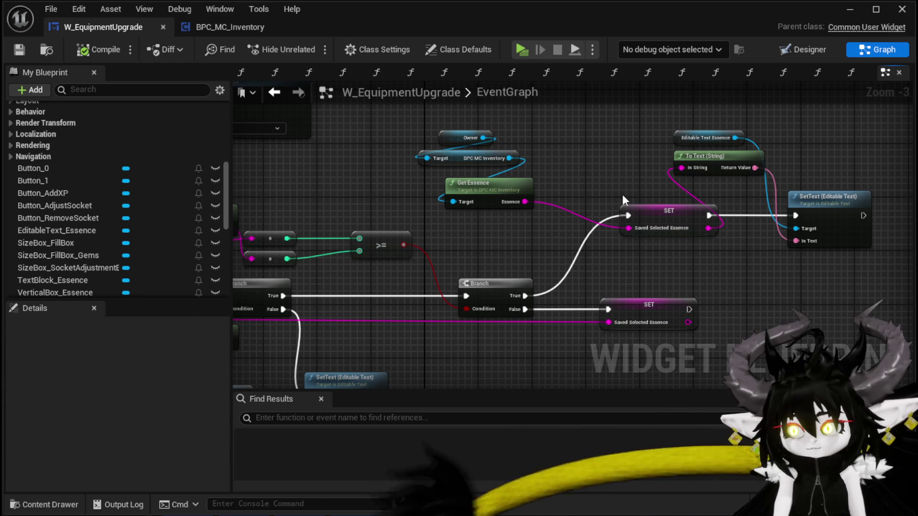
left_click_drag(723, 255, 723, 255)
scroll(723, 255, "down", 2)
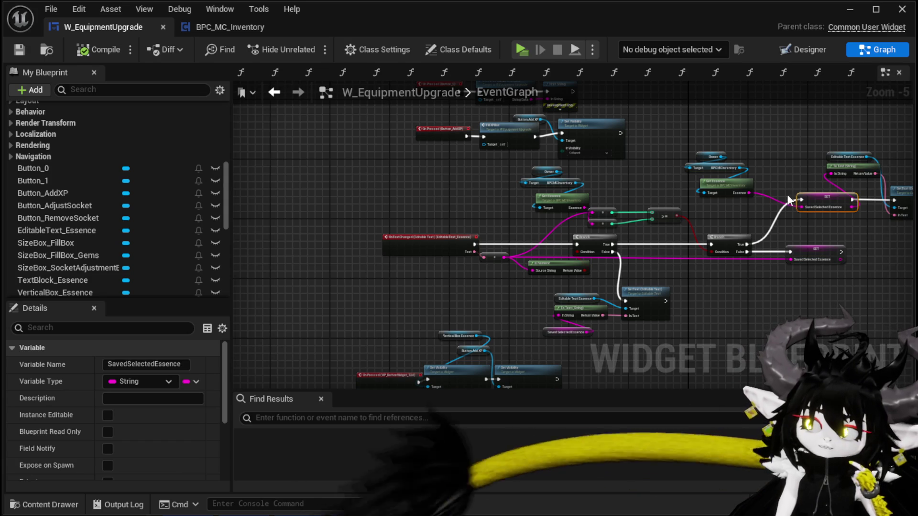
scroll(129, 145, "up", 5)
left_click(804, 49)
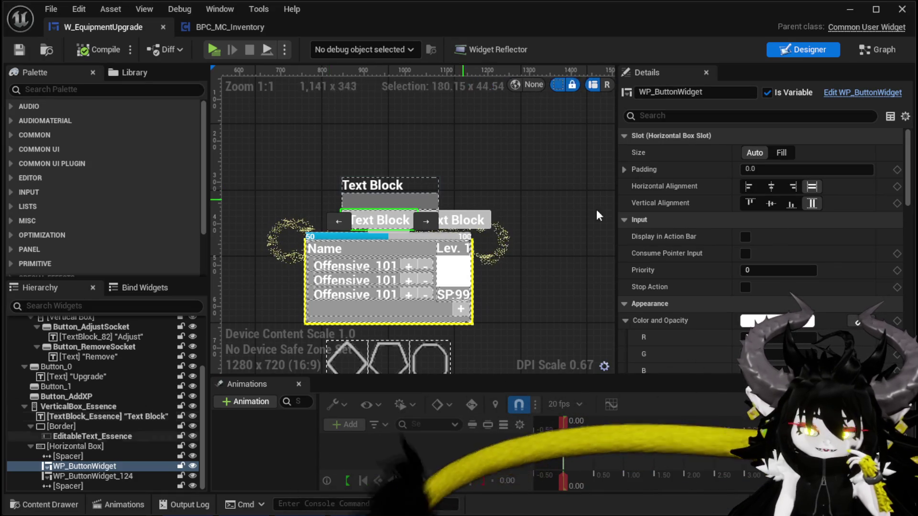
- Add an On Pressed event for WP_ButtonWidget, compile and save the widget blueprint
scroll(900, 215, "down", 5)
scroll(899, 213, "down", 10)
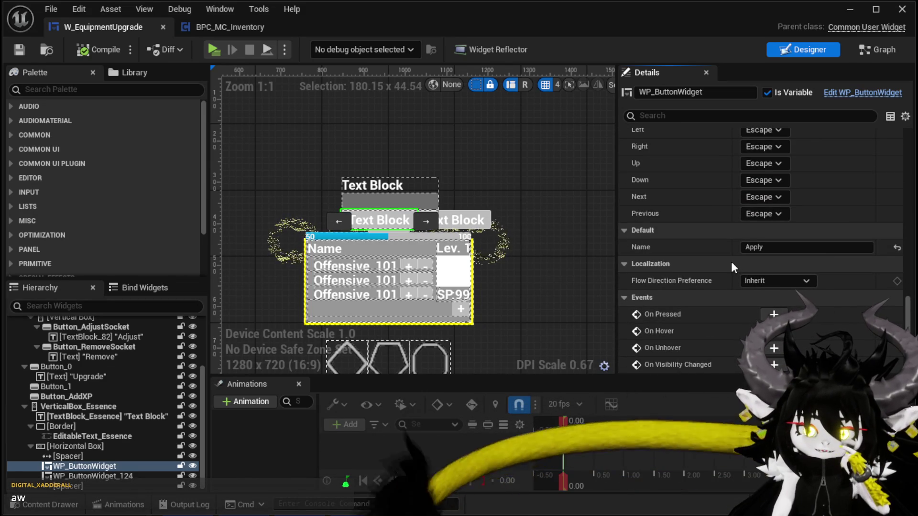
left_click(774, 314)
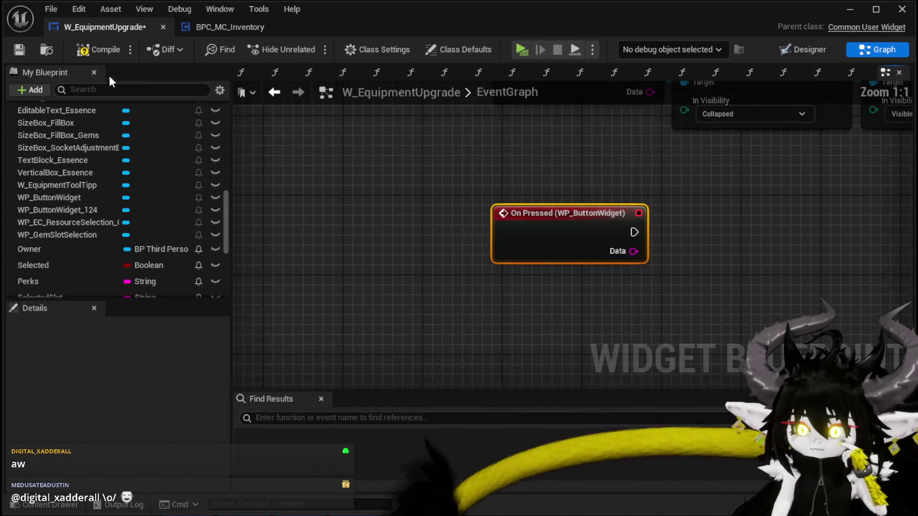
left_click(99, 50)
left_click(18, 50)
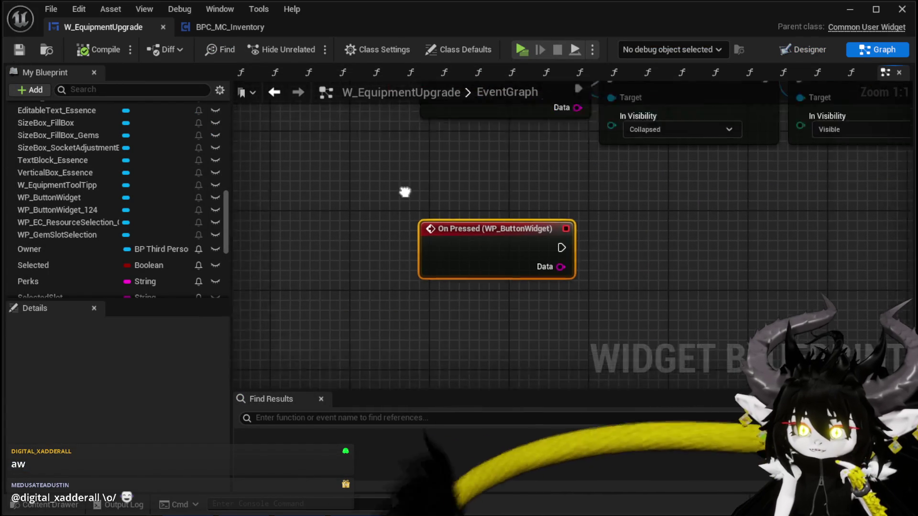
scroll(506, 212, "down", 3)
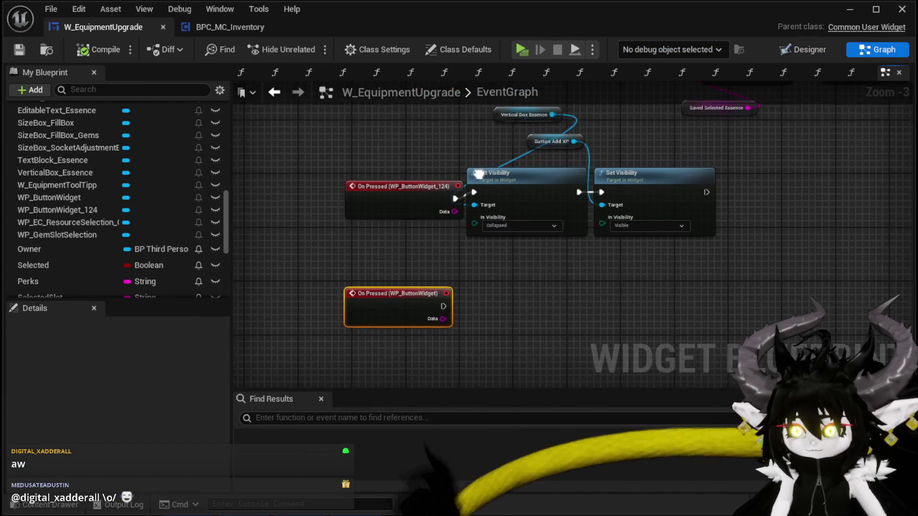
left_click_drag(506, 143, 460, 167)
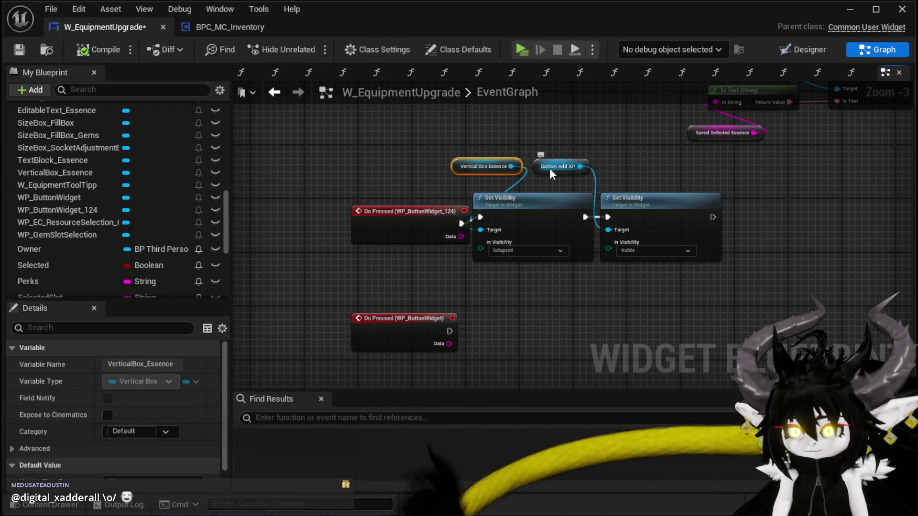
- Move the Button Add XP getter right and the WP_ButtonWidget press event down-left, then save
left_click_drag(549, 171, 615, 169)
scroll(485, 143, "up", 3)
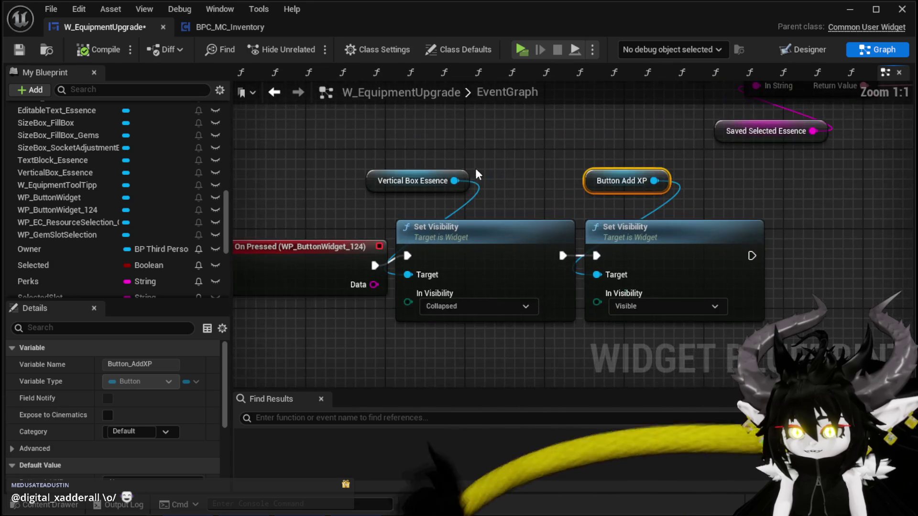
scroll(383, 201, "down", 1)
scroll(452, 302, "up", 1)
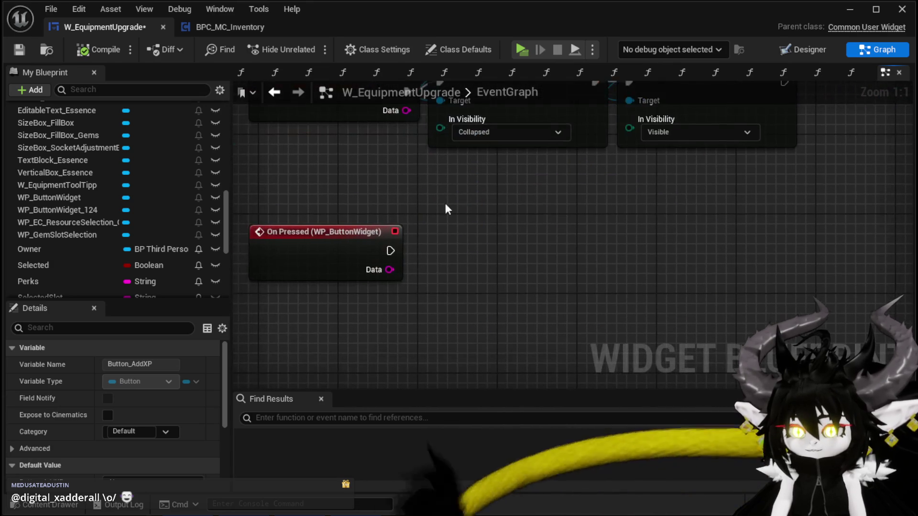
left_click_drag(382, 228, 368, 293)
scroll(433, 232, "down", 3)
scroll(426, 199, "down", 2)
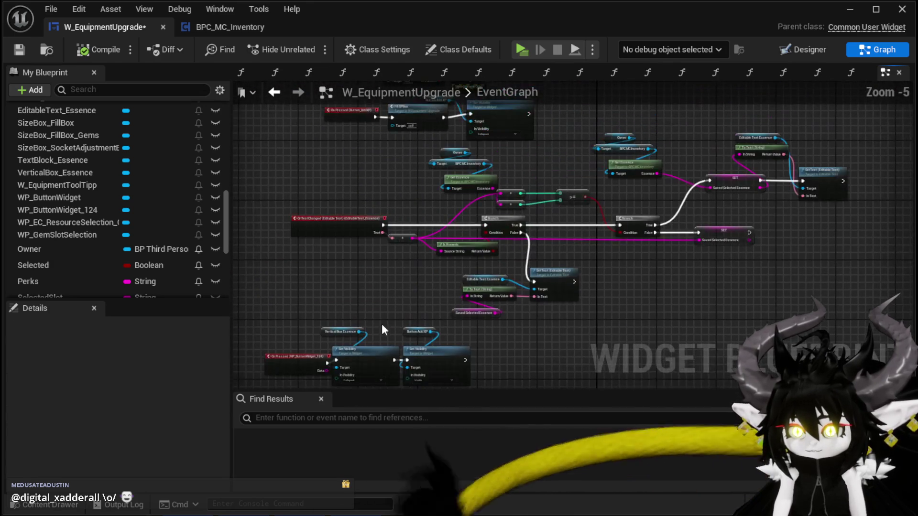
left_click_drag(555, 249, 411, 225)
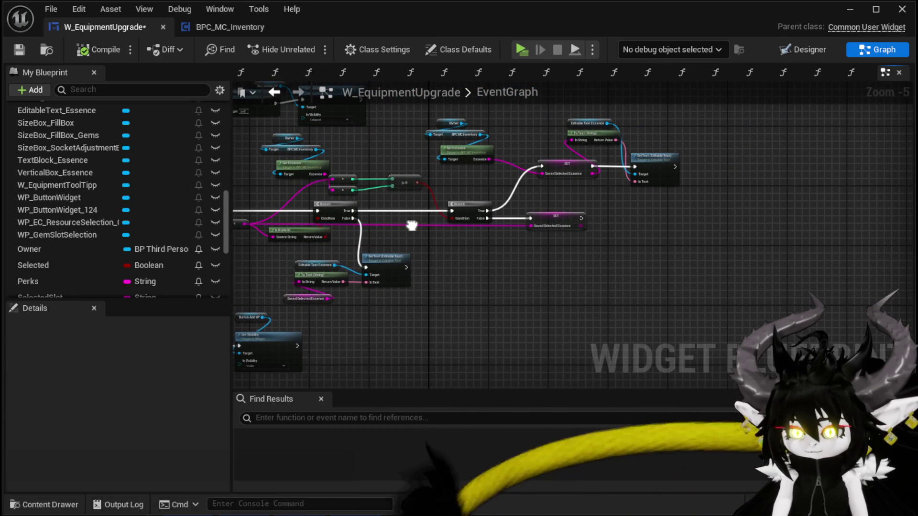
scroll(370, 209, "up", 3)
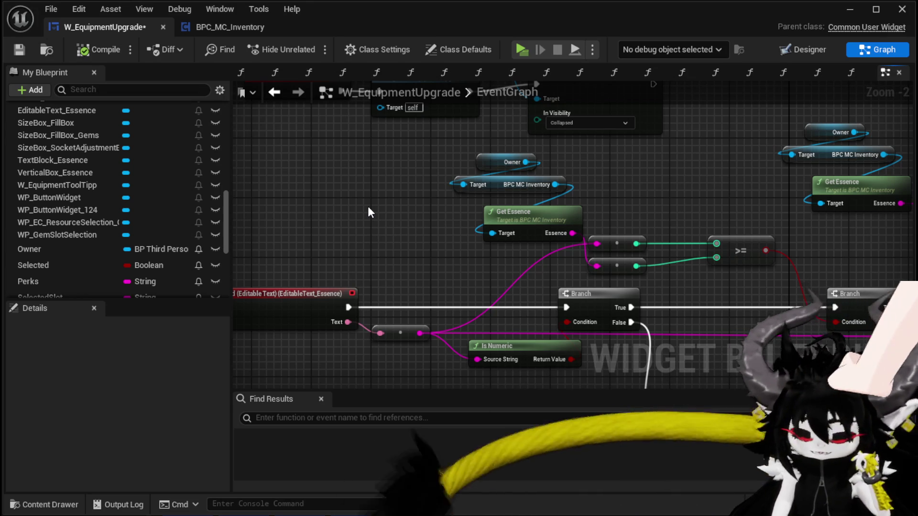
scroll(368, 206, "down", 2)
mouse_move(388, 203)
left_mouse_down()
mouse_move(441, 296)
mouse_move(443, 209)
left_mouse_up()
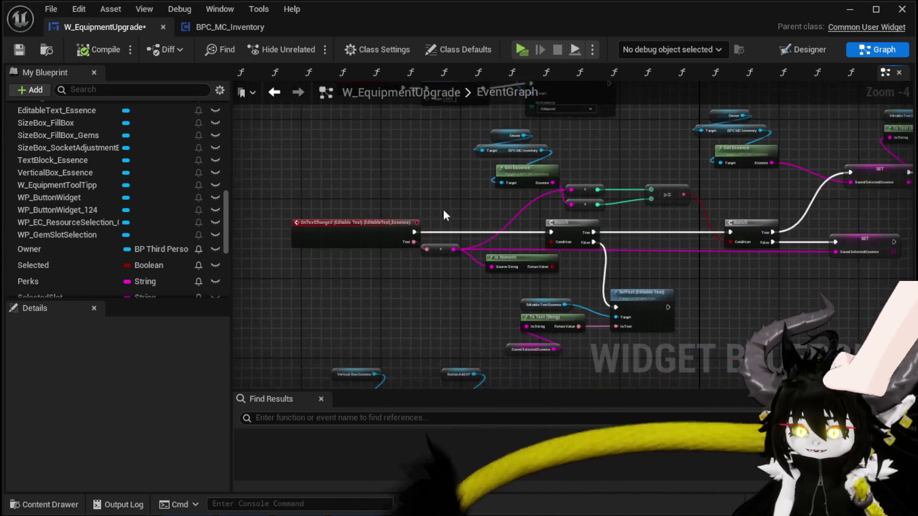
scroll(443, 210, "down", 2)
left_click(21, 49)
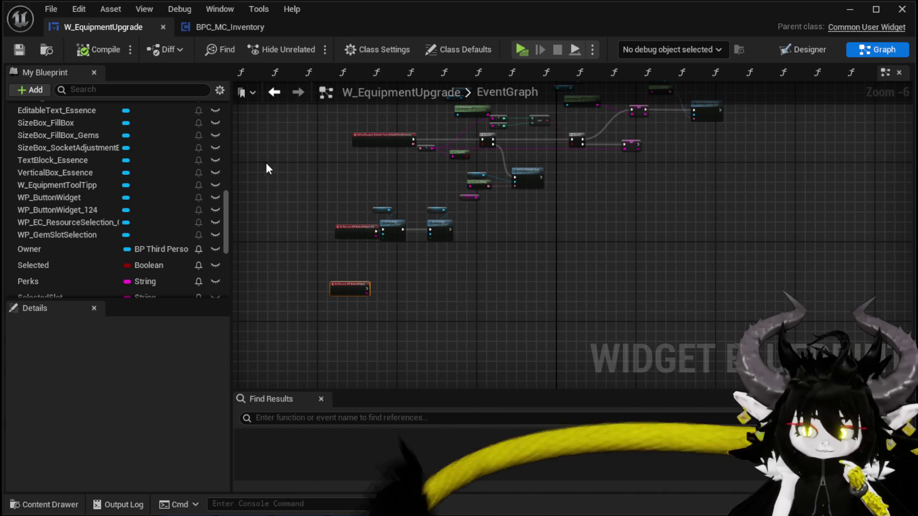
scroll(95, 175, "up", 3)
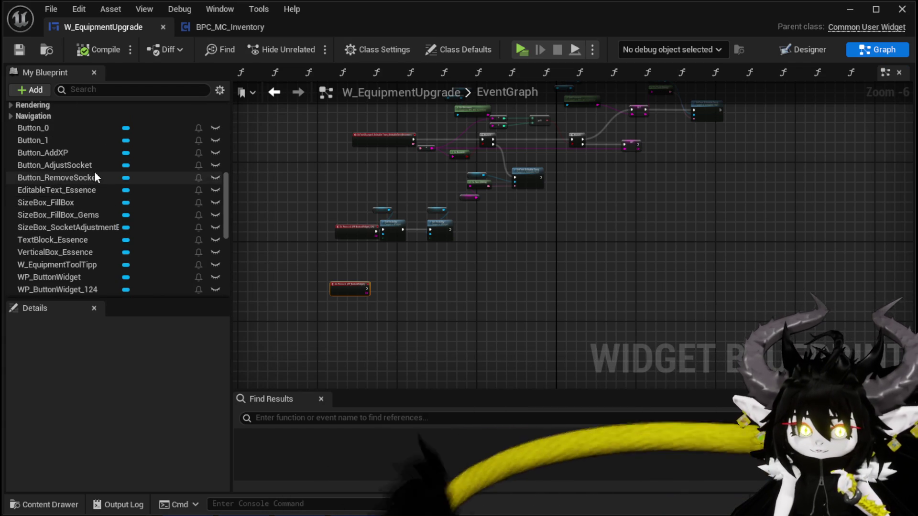
scroll(94, 174, "up", 2)
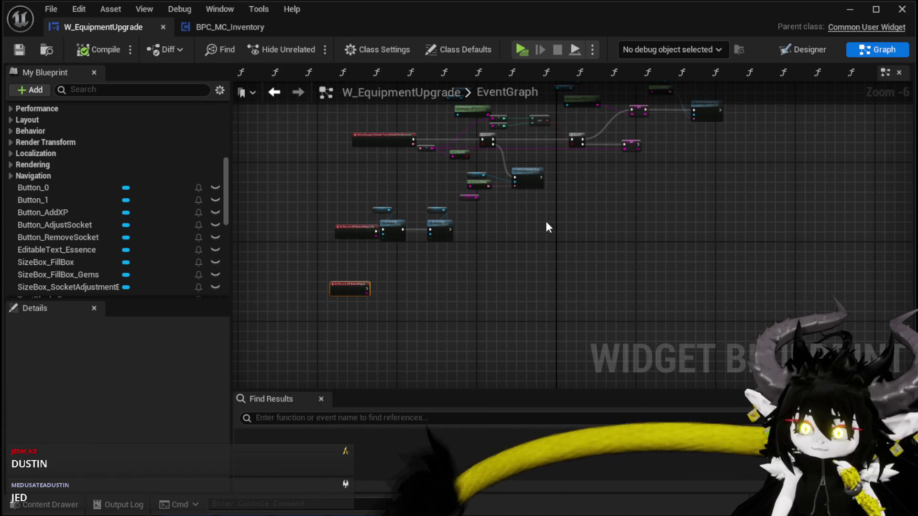
left_click_drag(546, 221, 539, 257)
scroll(539, 252, "up", 4)
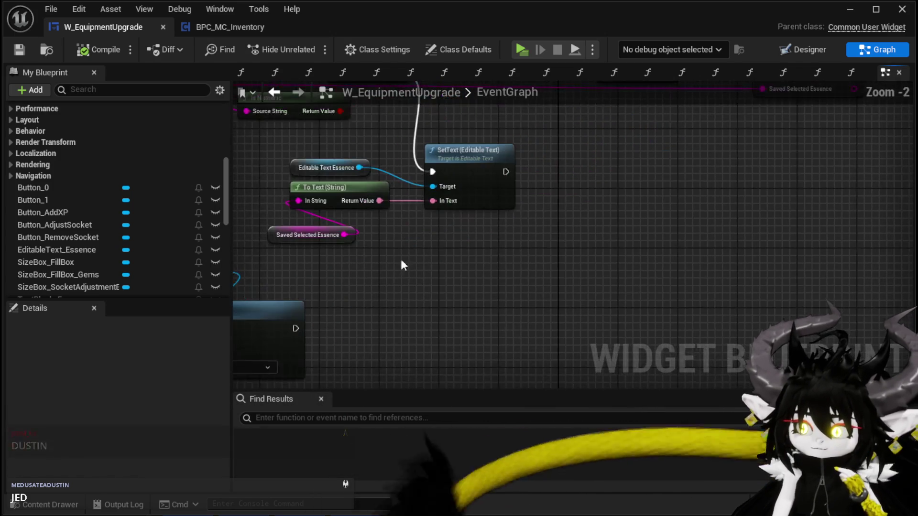
mouse_move(338, 271)
left_mouse_down()
mouse_move(366, 182)
mouse_move(392, 211)
mouse_move(404, 207)
left_mouse_up()
left_click_drag(688, 204, 553, 250)
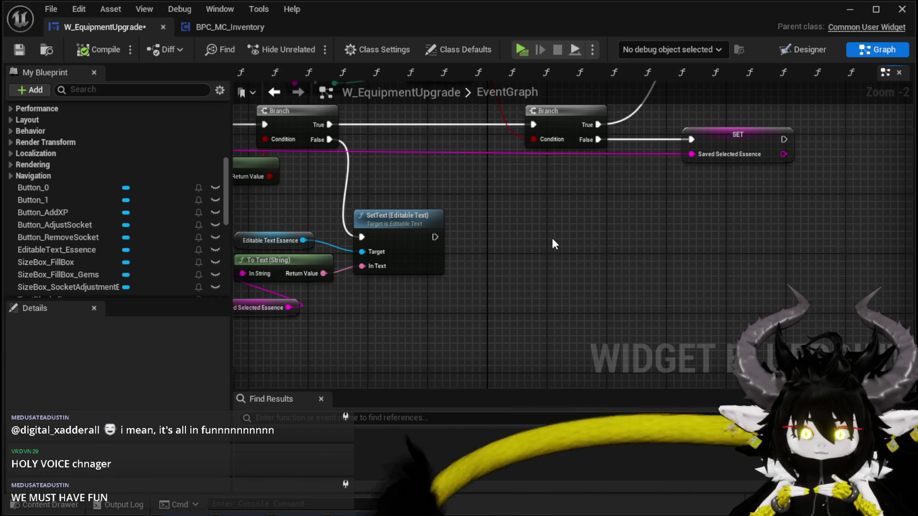
scroll(523, 239, "down", 2)
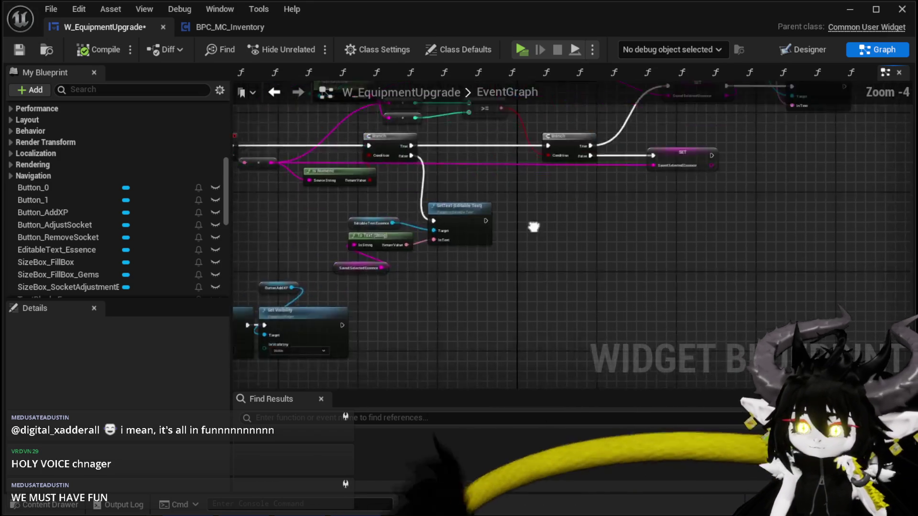
scroll(451, 252, "up", 2)
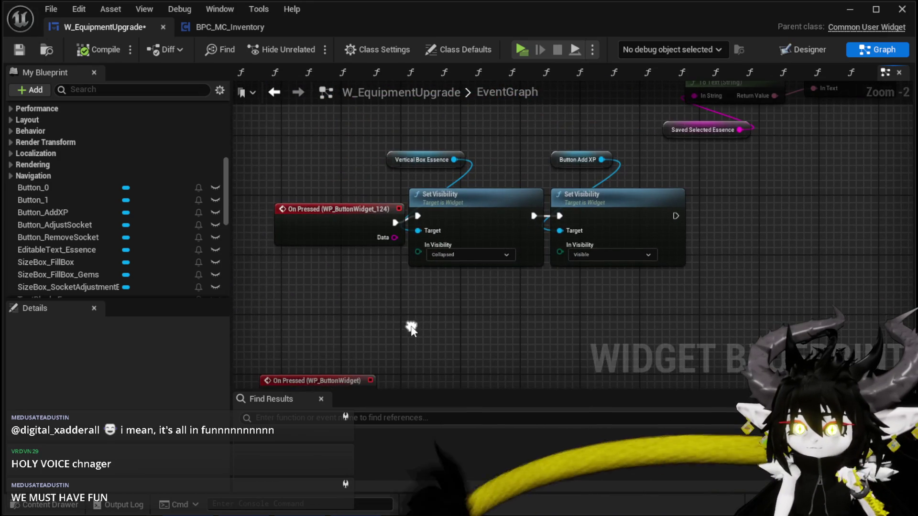
- Move the Editable Text Essence and To Text nodes into a tidier position
left_click(309, 218)
mouse_move(557, 351)
left_mouse_down()
mouse_move(469, 321)
mouse_move(484, 290)
left_mouse_up()
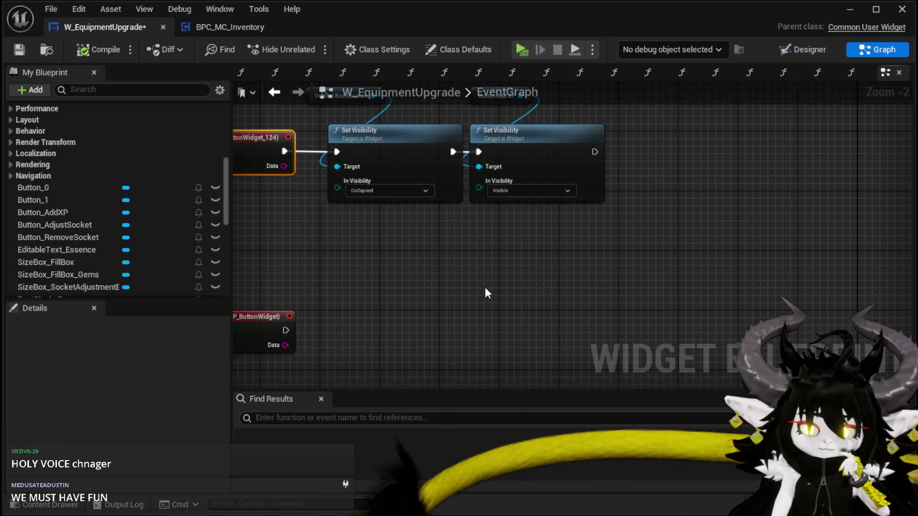
scroll(485, 286, "down", 2)
mouse_move(546, 246)
left_mouse_down()
mouse_move(615, 242)
mouse_move(638, 221)
mouse_move(593, 220)
mouse_move(516, 242)
left_mouse_up()
left_click_drag(372, 223, 356, 148)
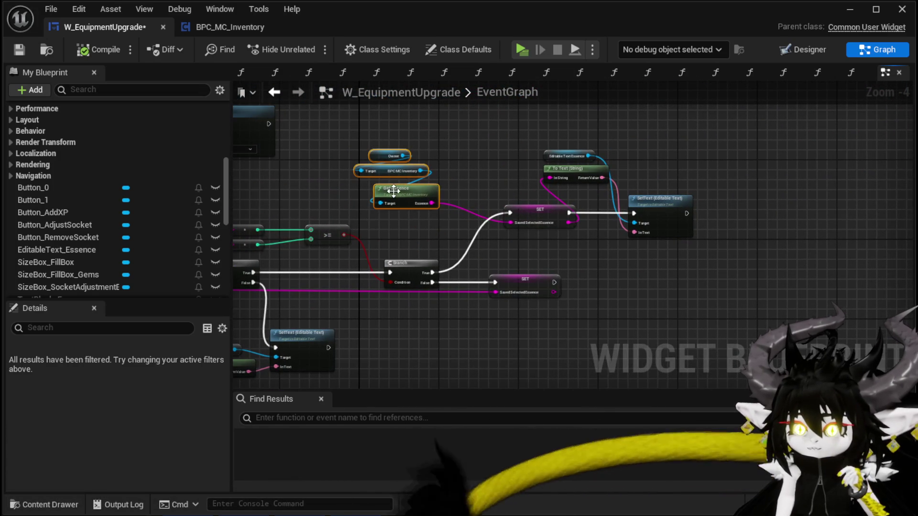
scroll(464, 196, "up", 3)
left_click_drag(464, 192, 593, 158)
left_click_drag(535, 141, 562, 150)
left_click(436, 193)
- Reposition the Button_AddXP event, Fill XPBox call and Button Add XP getter
scroll(439, 191, "down", 1)
mouse_move(439, 192)
left_mouse_down()
mouse_move(670, 263)
mouse_move(314, 242)
mouse_move(421, 243)
left_mouse_up()
left_click_drag(301, 239, 555, 180)
mouse_move(493, 187)
left_mouse_down()
mouse_move(425, 177)
mouse_move(434, 179)
left_mouse_up()
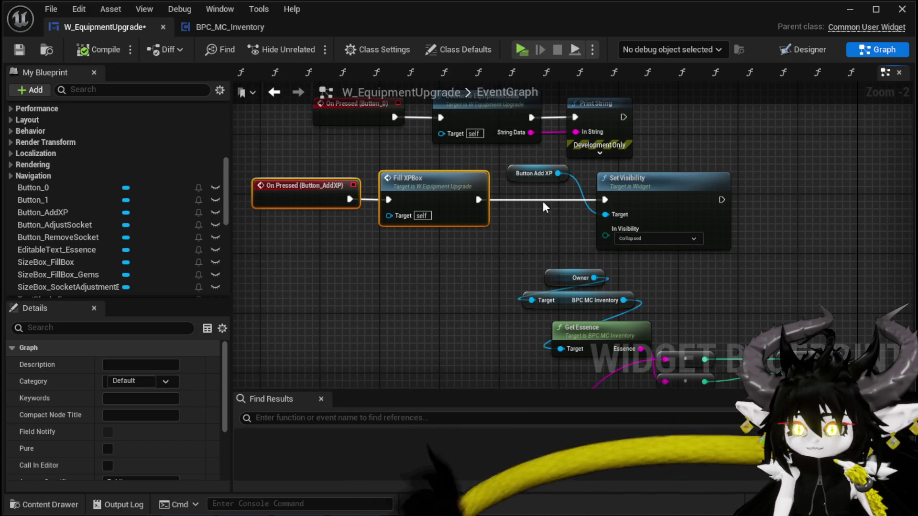
left_click_drag(521, 173, 668, 157)
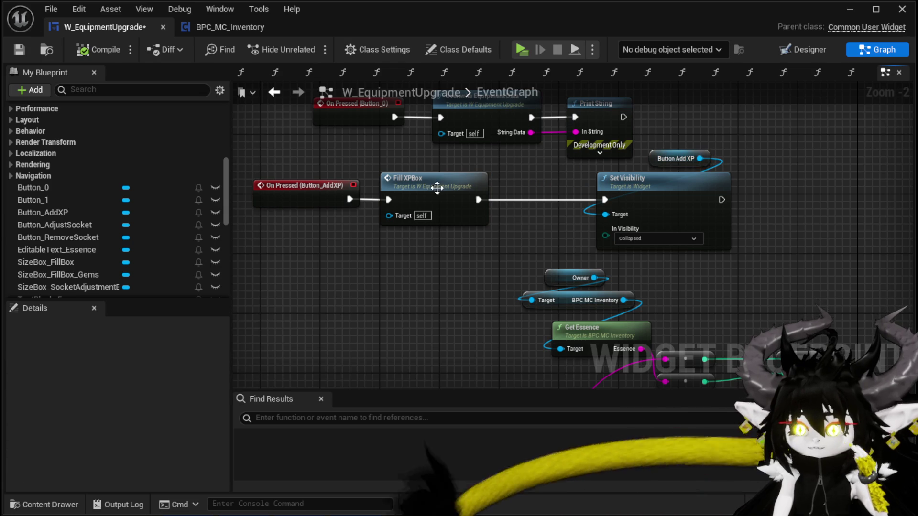
left_click_drag(432, 188, 491, 186)
left_click(356, 173)
- Save the W_EquipmentUpgrade widget blueprint
left_click_drag(356, 172, 442, 169)
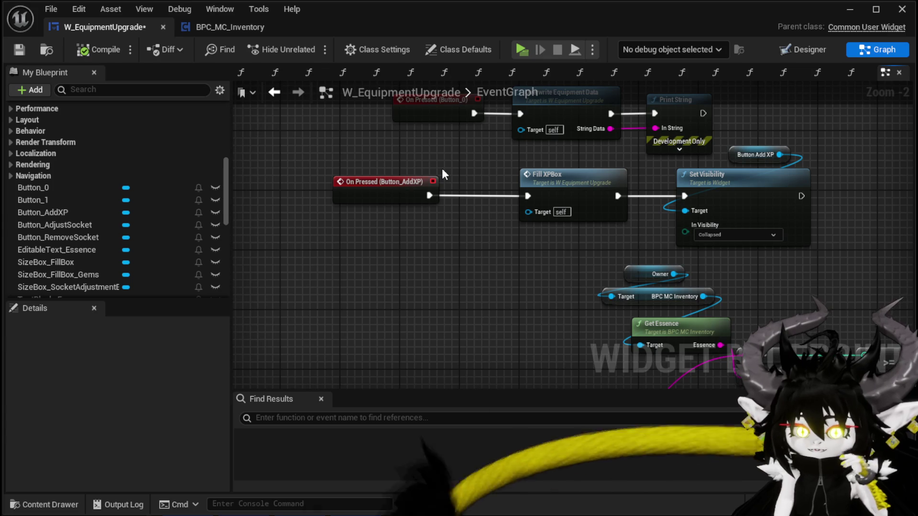
left_click_drag(442, 169, 389, 154)
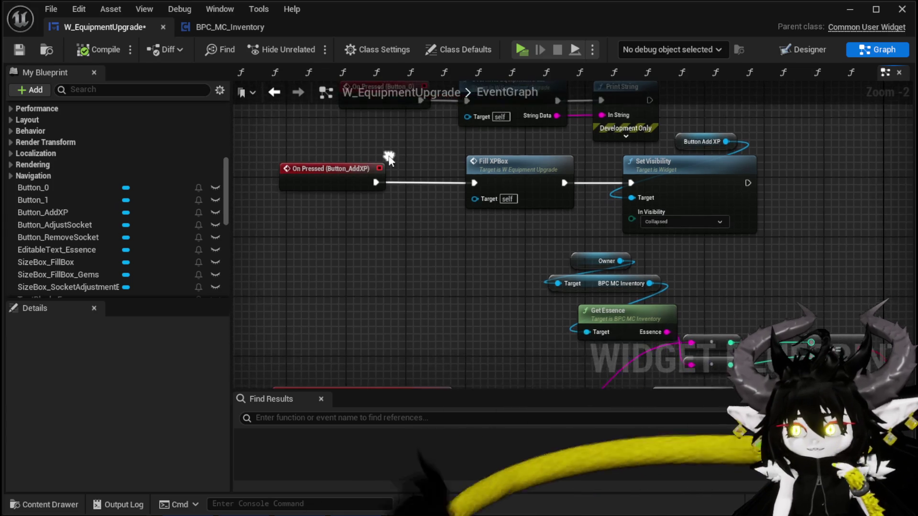
scroll(447, 185, "down", 2)
mouse_move(447, 185)
left_mouse_down()
mouse_move(475, 179)
mouse_move(459, 178)
mouse_move(414, 251)
left_mouse_up()
left_click(27, 53)
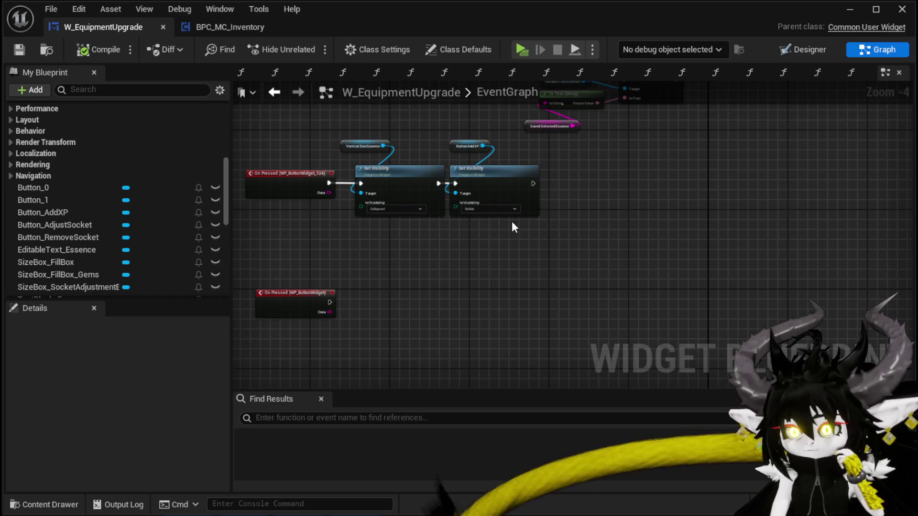
- Drag the Apply button's On Pressed (WP_ButtonWidget) event up and left into empty space
left_click_drag(512, 221, 514, 251)
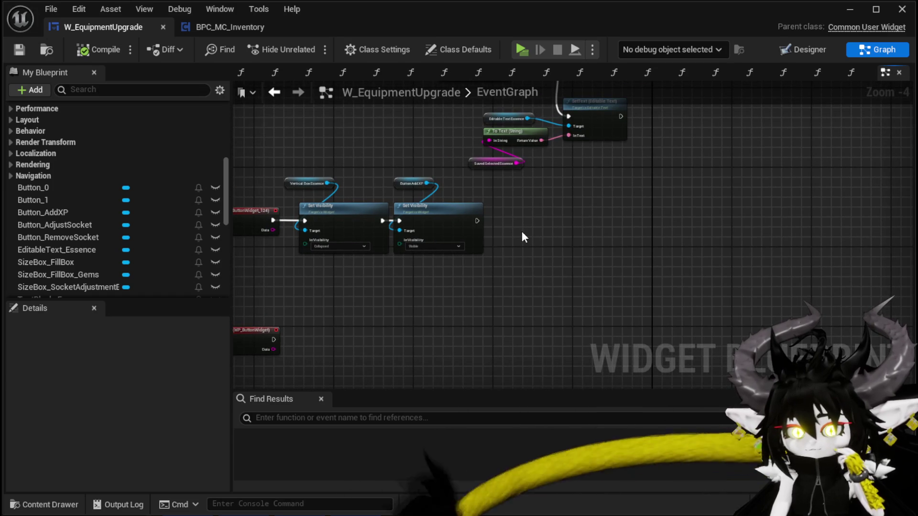
scroll(521, 231, "down", 1)
scroll(387, 251, "up", 2)
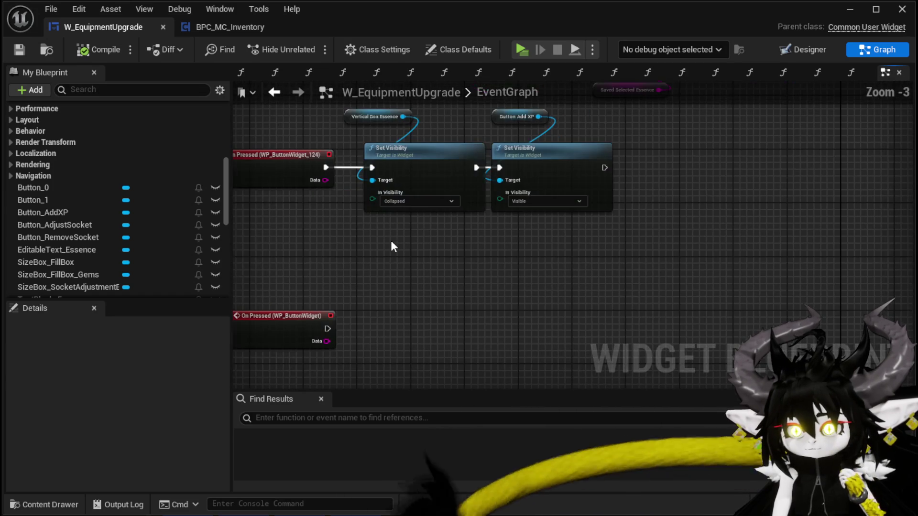
scroll(133, 205, "down", 5)
scroll(132, 201, "down", 4)
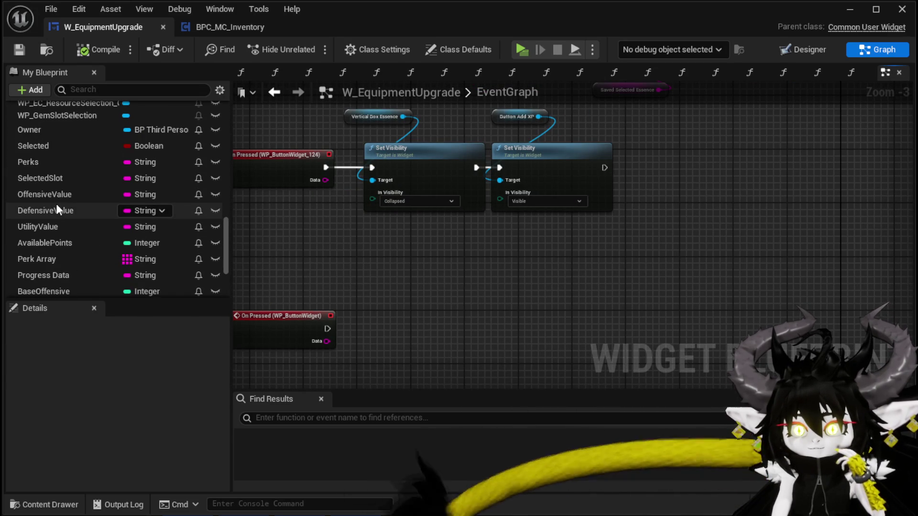
scroll(56, 203, "down", 4)
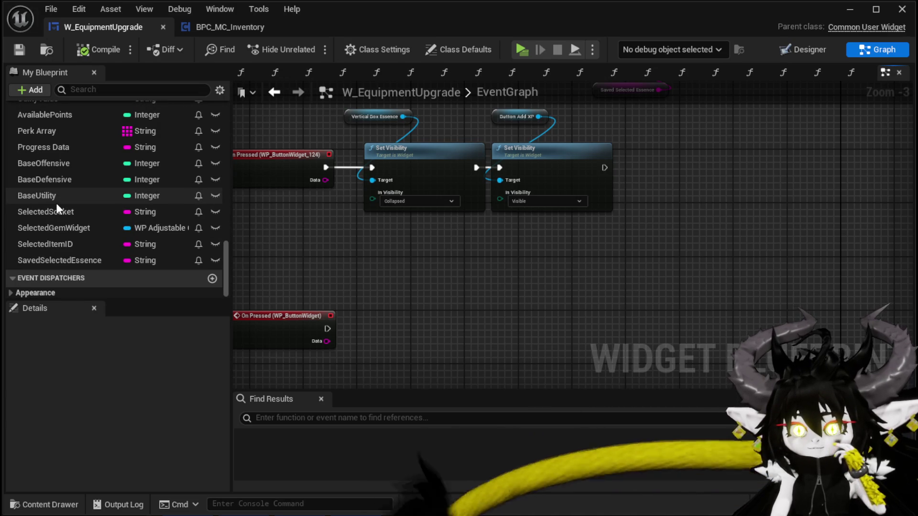
scroll(117, 206, "up", 5)
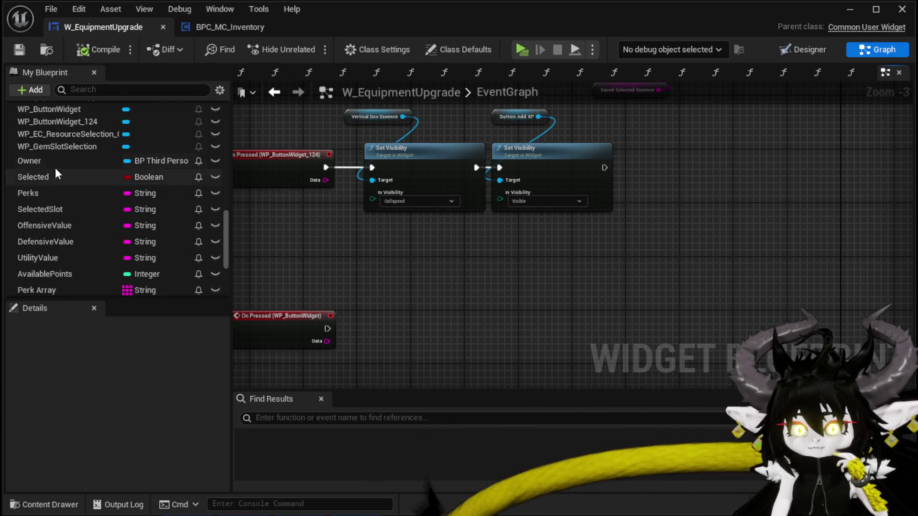
scroll(102, 183, "down", 5)
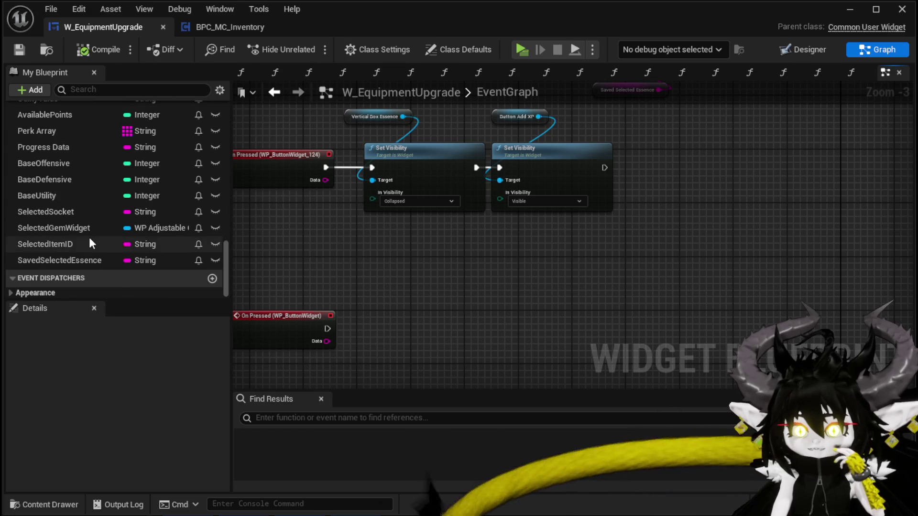
scroll(99, 187, "up", 5)
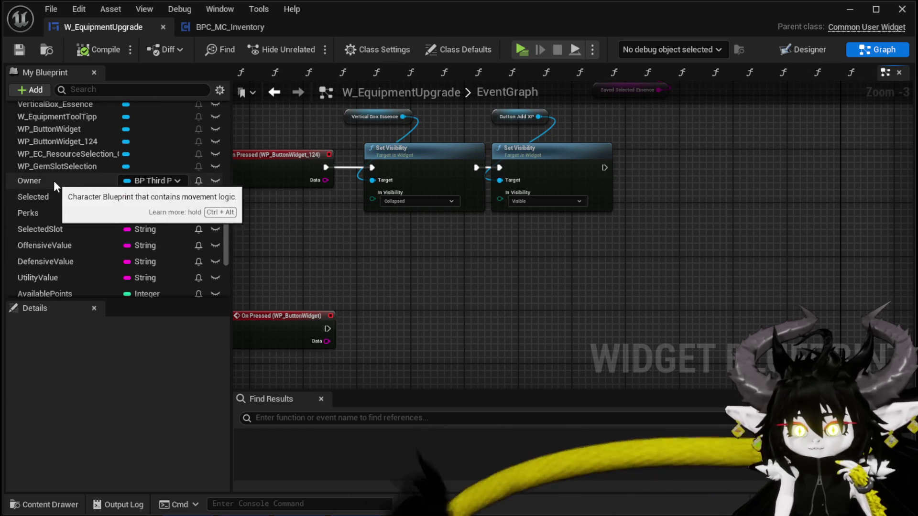
scroll(53, 182, "up", 2)
mouse_move(481, 263)
left_mouse_down()
mouse_move(492, 232)
mouse_move(483, 244)
left_mouse_up()
mouse_move(374, 275)
left_mouse_down()
mouse_move(365, 301)
mouse_move(332, 222)
left_mouse_up()
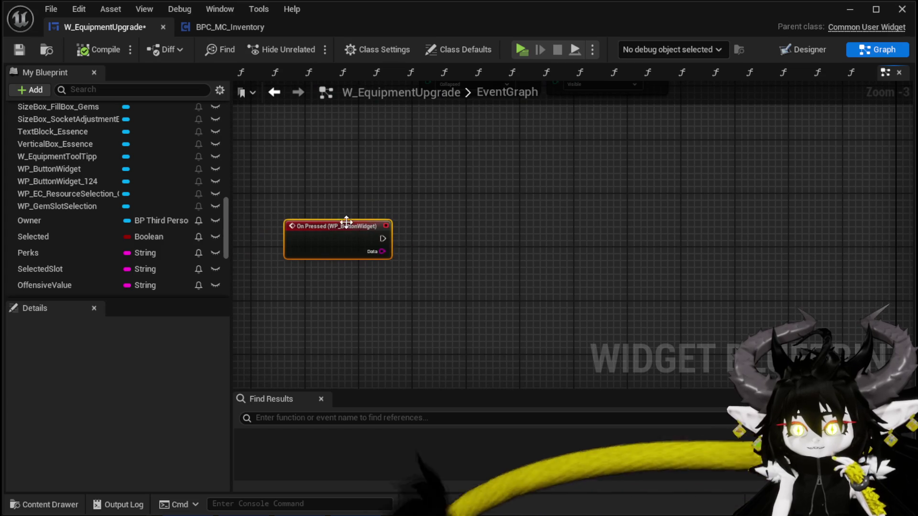
- Add a Saved Selected Essence getter near the On Pressed event
left_click_drag(382, 252, 487, 256)
key("Escape")
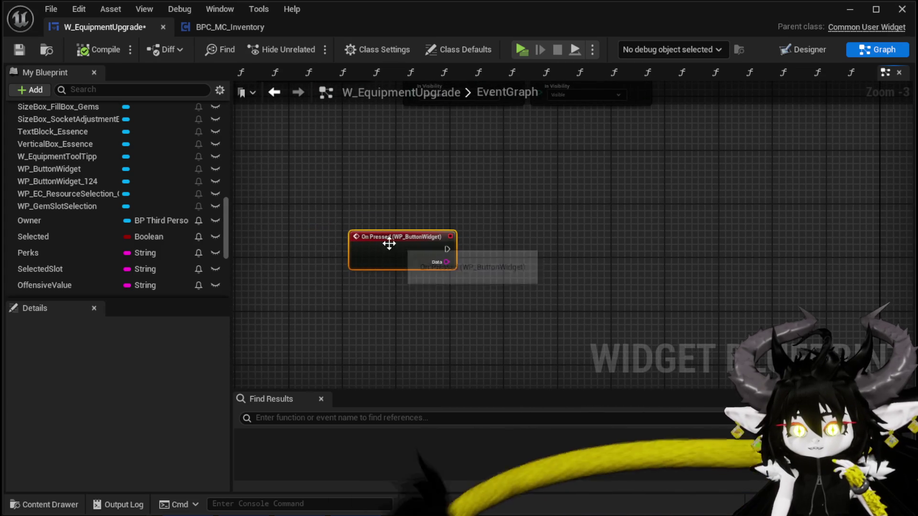
scroll(128, 230, "down", 4)
scroll(129, 228, "down", 3)
left_click_drag(61, 259, 364, 280)
left_click(410, 306)
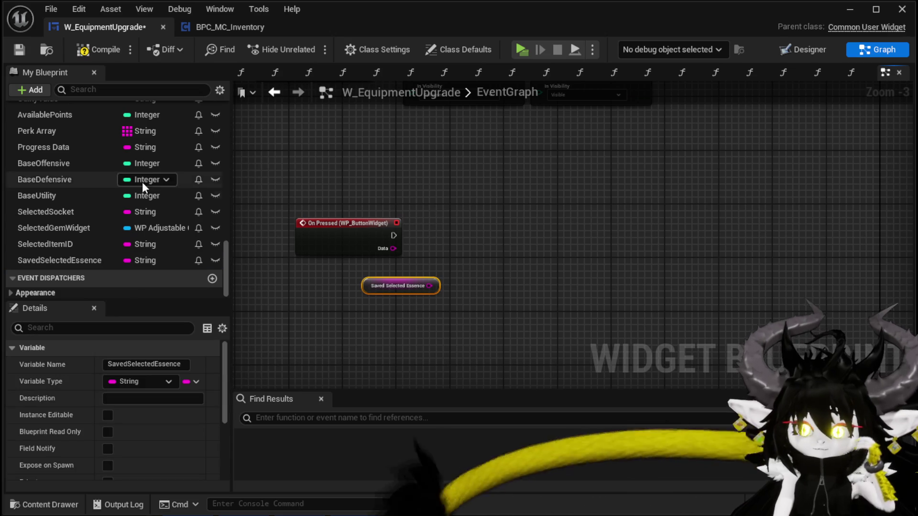
- Add a Selected Item ID getter and settle it above On Pressed
scroll(142, 182, "up", 8)
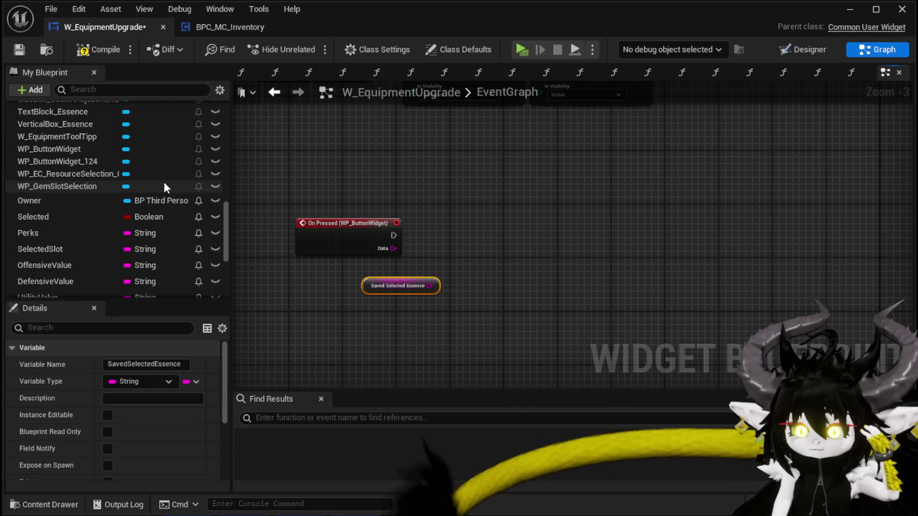
scroll(163, 186, "down", 3)
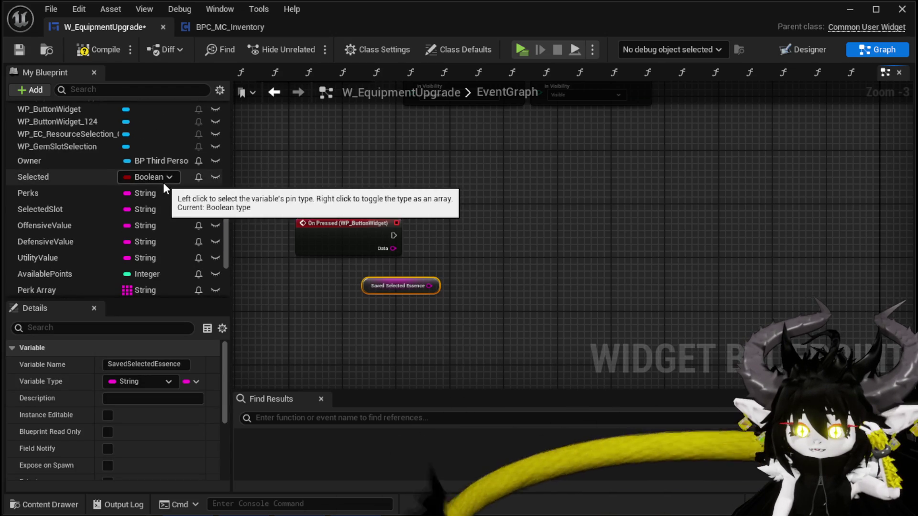
scroll(162, 186, "down", 5)
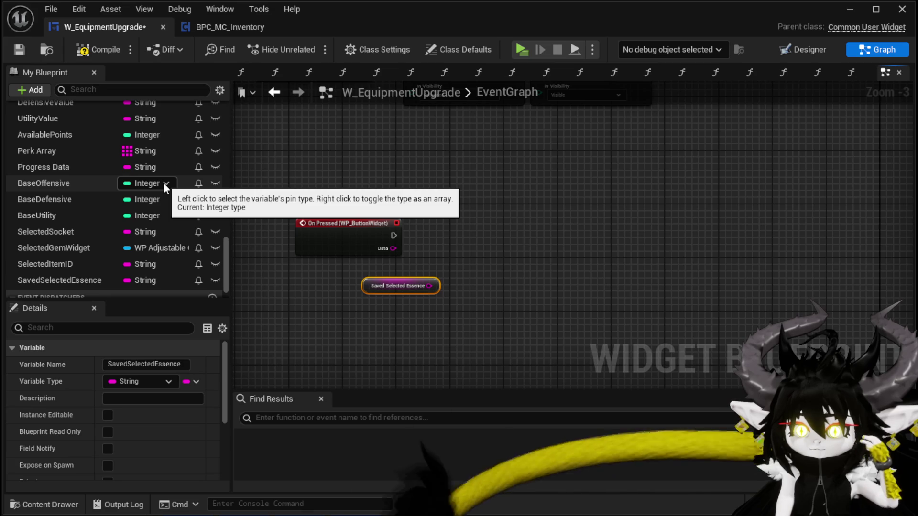
left_click_drag(56, 264, 371, 193)
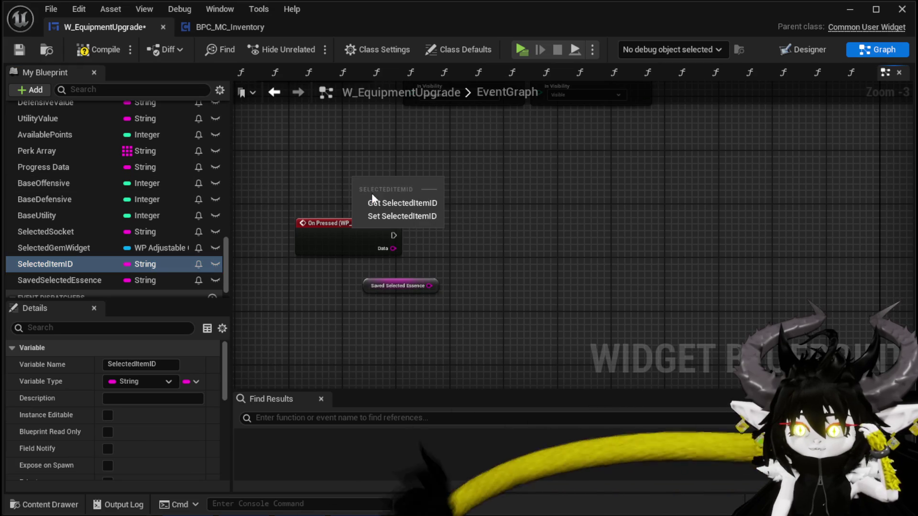
left_click(378, 202)
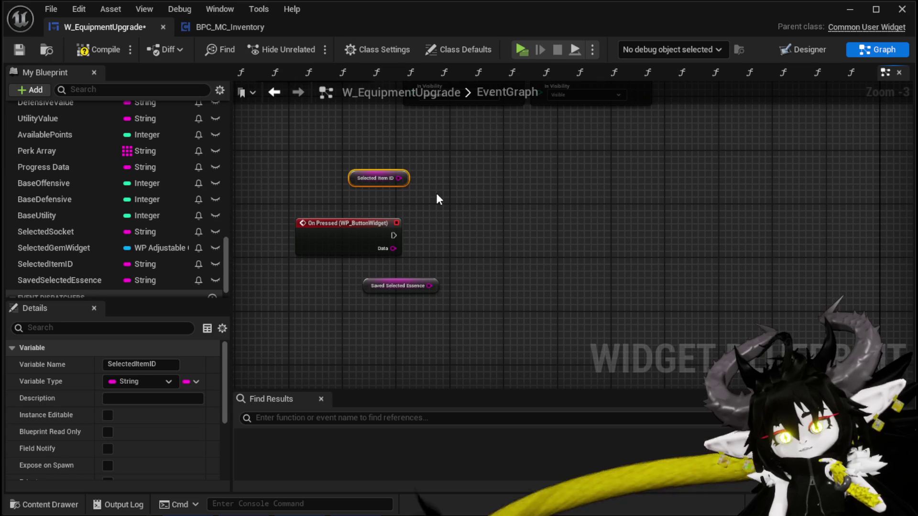
left_click_drag(382, 182, 328, 197)
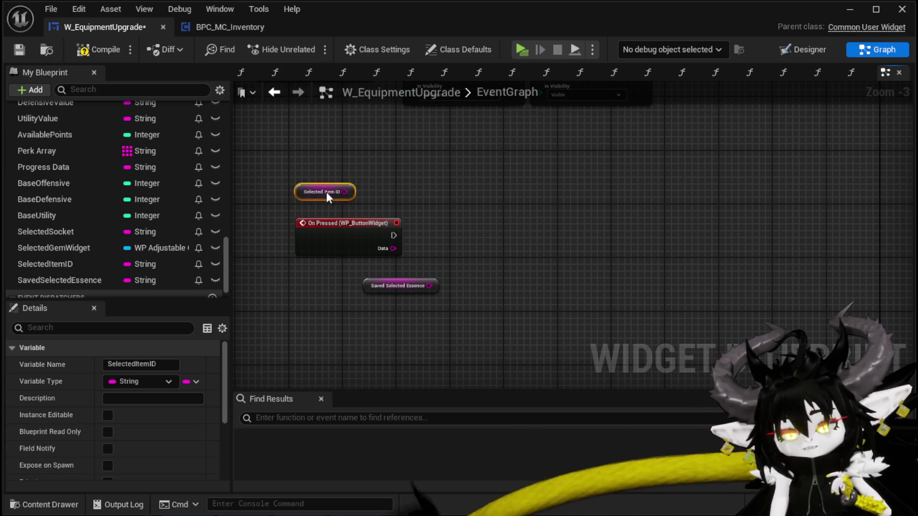
left_click_drag(428, 180, 372, 155)
mouse_move(340, 181)
left_mouse_down()
mouse_move(354, 191)
mouse_move(393, 144)
left_mouse_up()
mouse_move(396, 184)
left_mouse_down()
mouse_move(414, 205)
mouse_move(446, 206)
mouse_move(421, 187)
left_mouse_up()
mouse_move(423, 144)
left_mouse_down()
mouse_move(343, 142)
mouse_move(431, 140)
mouse_move(308, 173)
mouse_move(462, 175)
mouse_move(313, 162)
mouse_move(454, 163)
mouse_move(356, 168)
left_mouse_up()
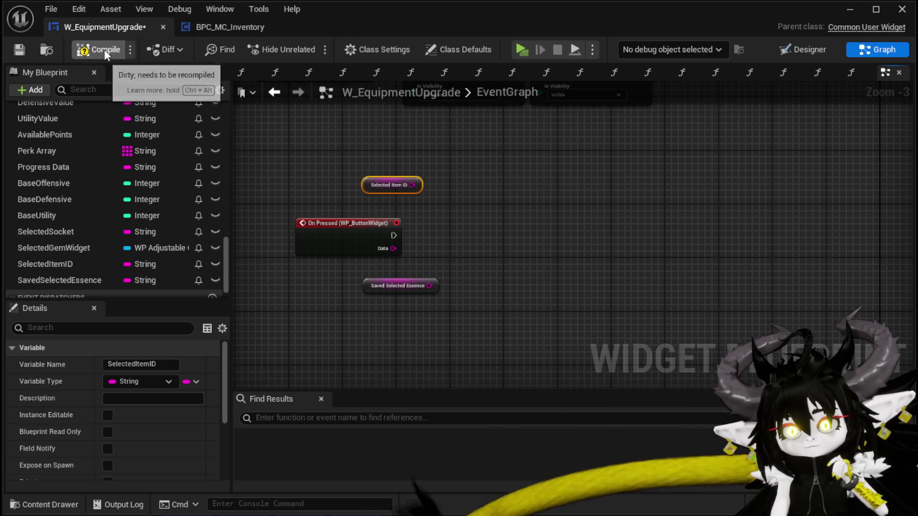
- Compile the W_EquipmentUpgrade widget blueprint
left_click(98, 50)
left_click(19, 49)
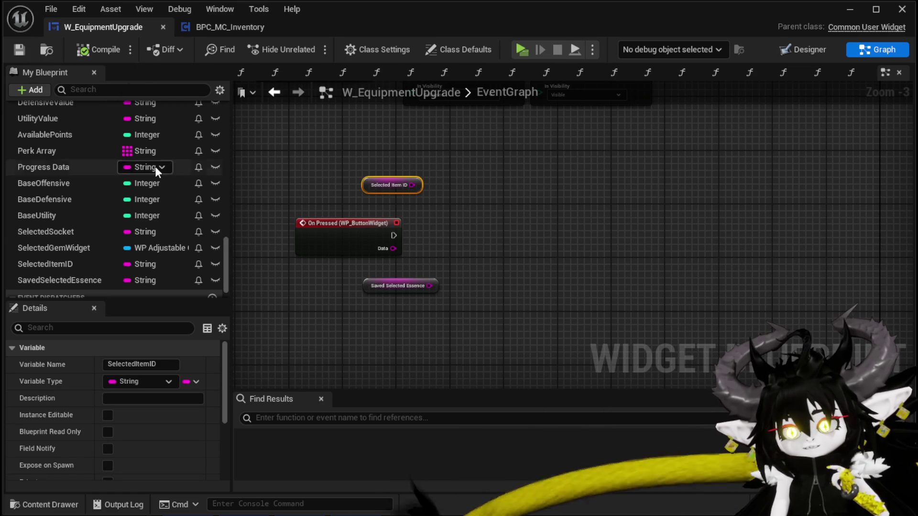
scroll(154, 166, "up", 5)
mouse_move(372, 185)
left_mouse_down()
mouse_move(407, 177)
mouse_move(389, 196)
left_mouse_up()
scroll(133, 176, "up", 5)
scroll(134, 175, "up", 10)
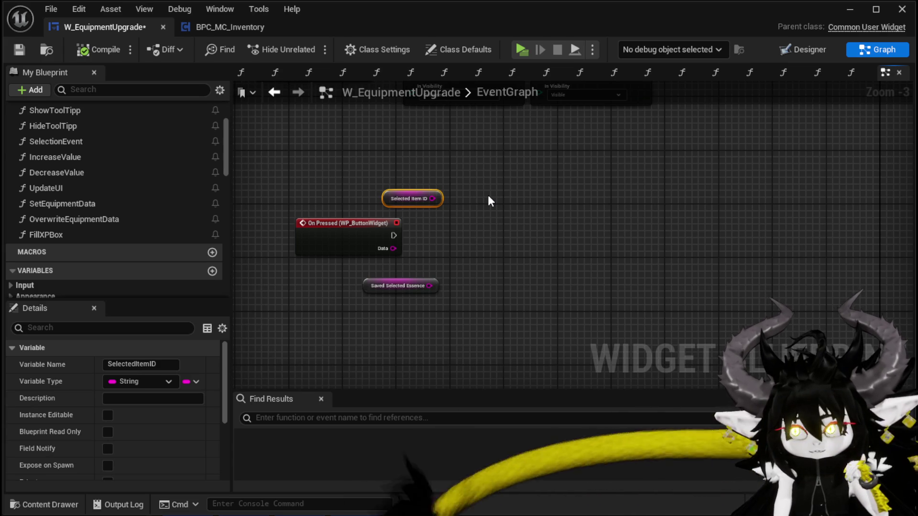
scroll(466, 184, "up", 3)
- Save the widget, then tidy On Pressed, Saved Selected Essence and Selected Item ID nodes
left_click(20, 50)
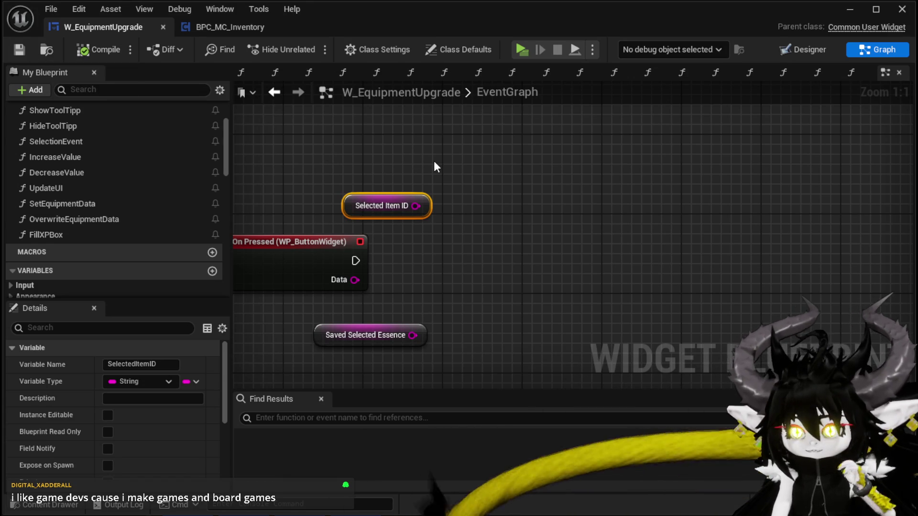
scroll(481, 187, "down", 1)
scroll(483, 196, "down", 1)
mouse_move(318, 306)
left_mouse_down()
mouse_move(398, 237)
mouse_move(420, 233)
left_mouse_up()
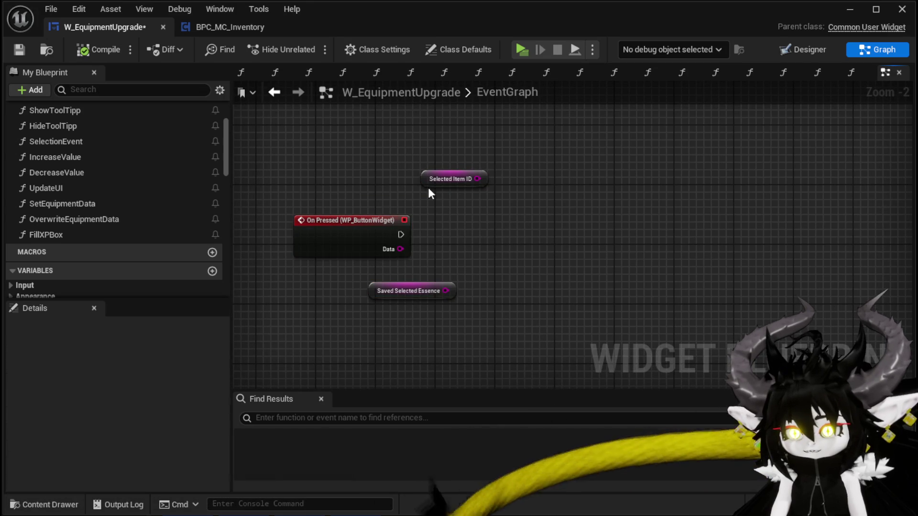
left_click_drag(479, 180, 405, 173)
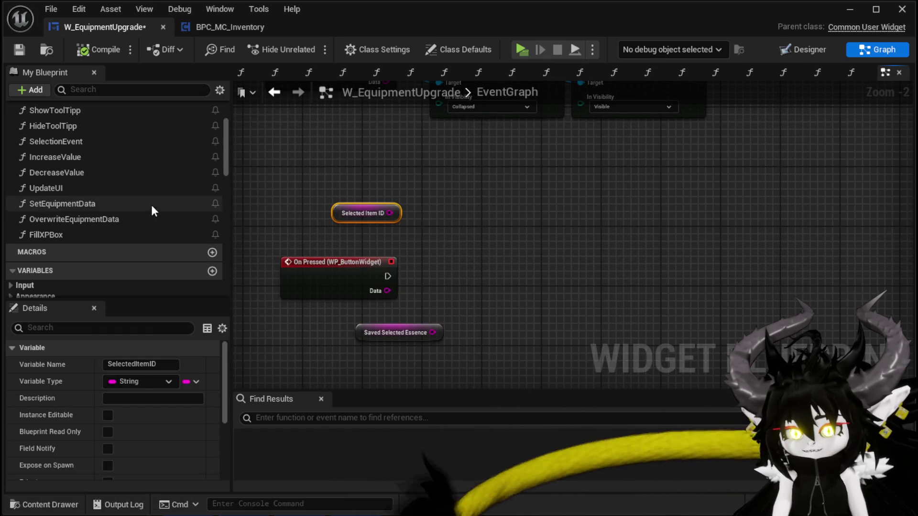
- Add a getter for the Owner variable to the graph
scroll(459, 221, "up", 2)
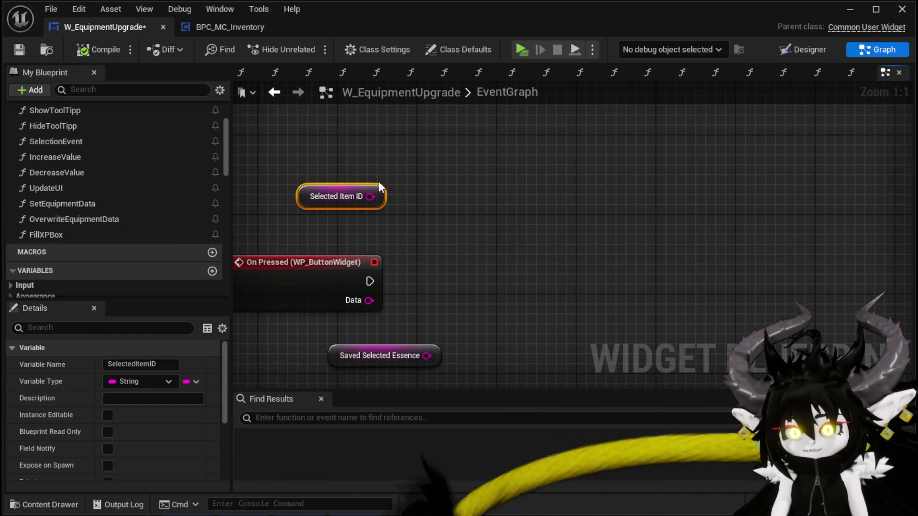
scroll(129, 282, "down", 10)
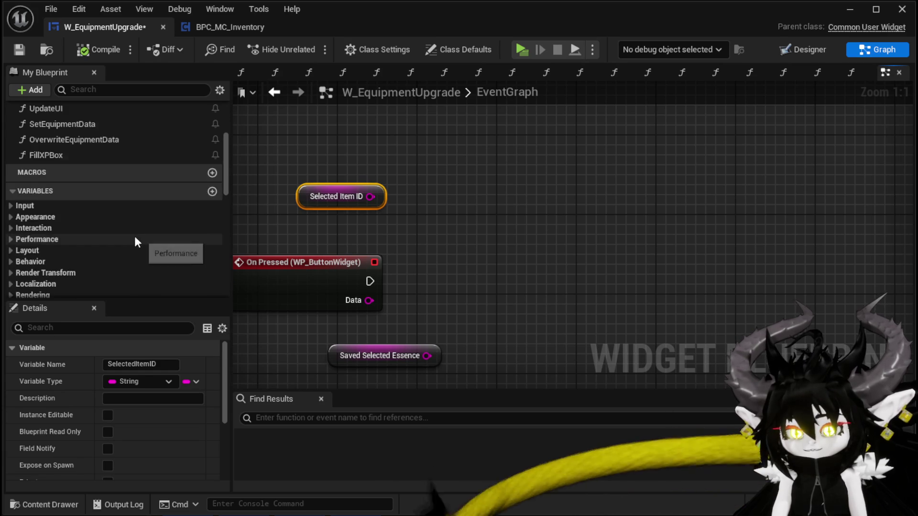
mouse_move(48, 180)
left_mouse_down()
mouse_move(262, 140)
mouse_move(318, 139)
left_mouse_up()
left_click(357, 148)
- Get the BPC MC Equipment component from the Owner reference
left_click_drag(393, 155, 532, 214)
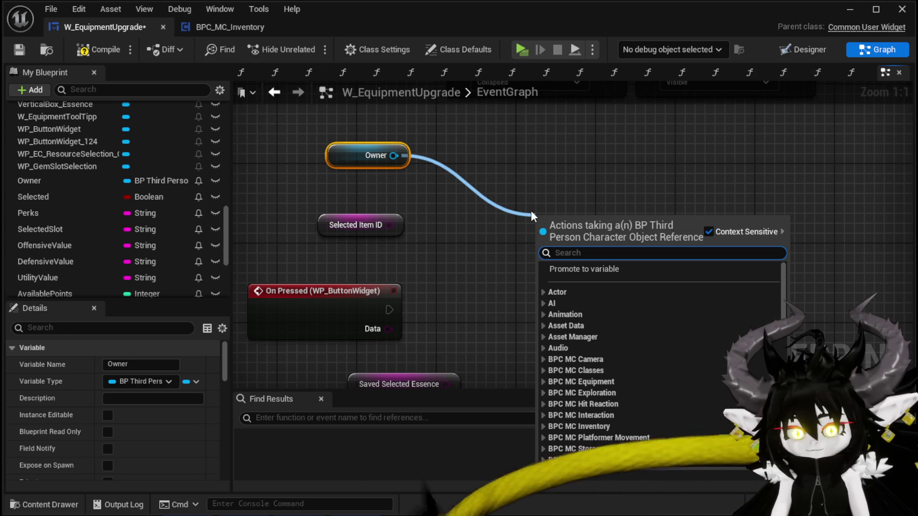
type("Equipment")
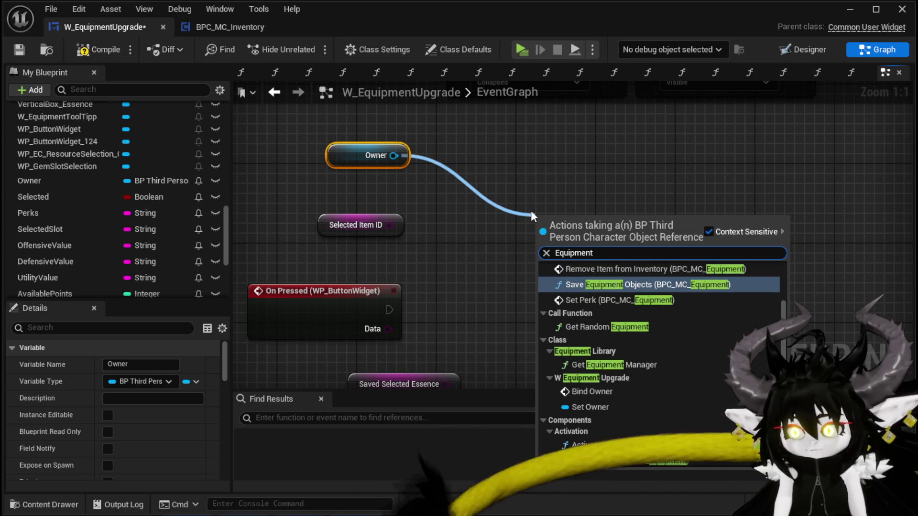
scroll(606, 328, "down", 5)
scroll(699, 354, "down", 10)
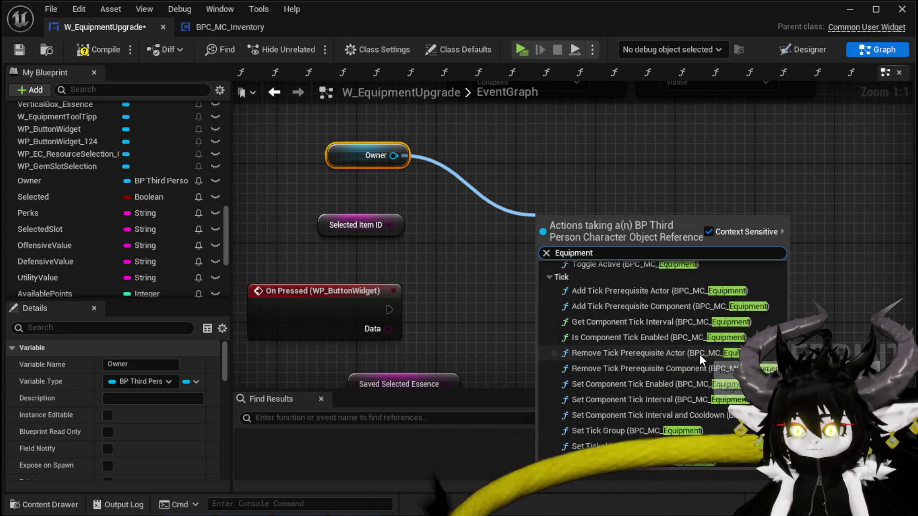
left_click(615, 444)
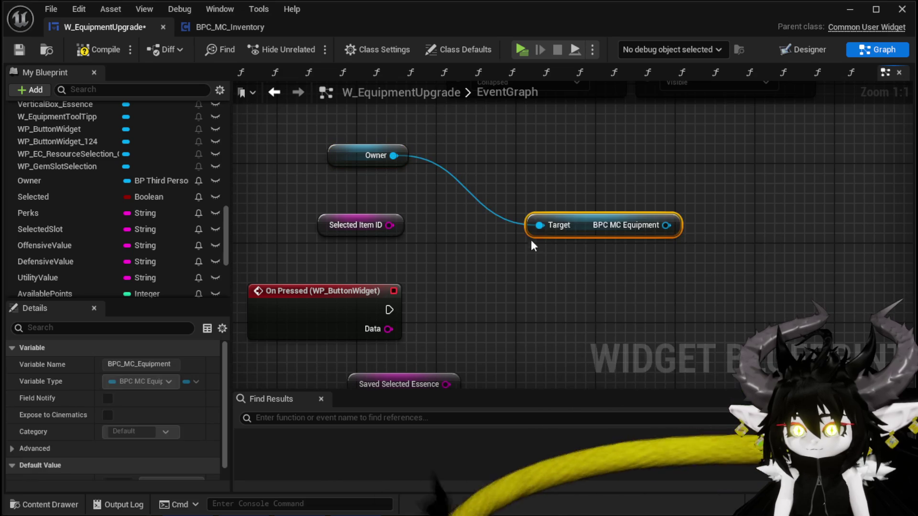
- Get the BPC MC Inventory component from Owner and stack it under the Equipment getter
left_click_drag(393, 155, 552, 167)
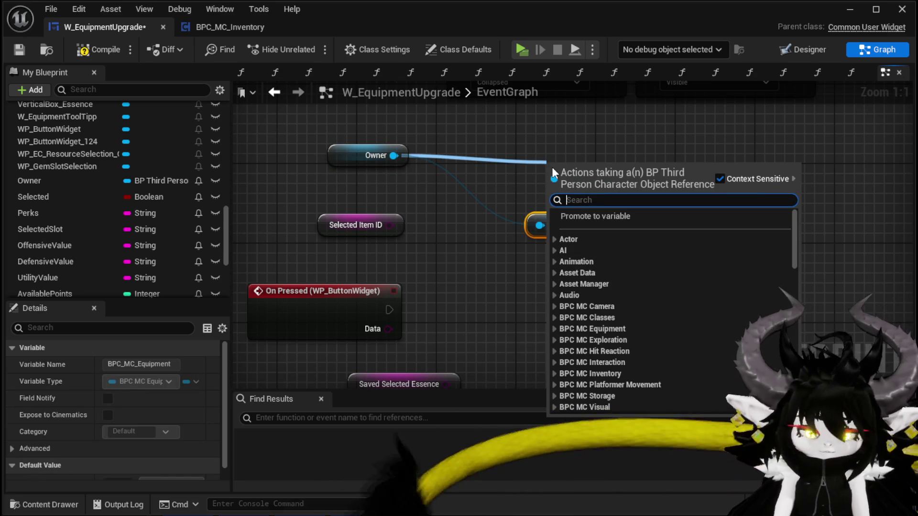
type("Inventory")
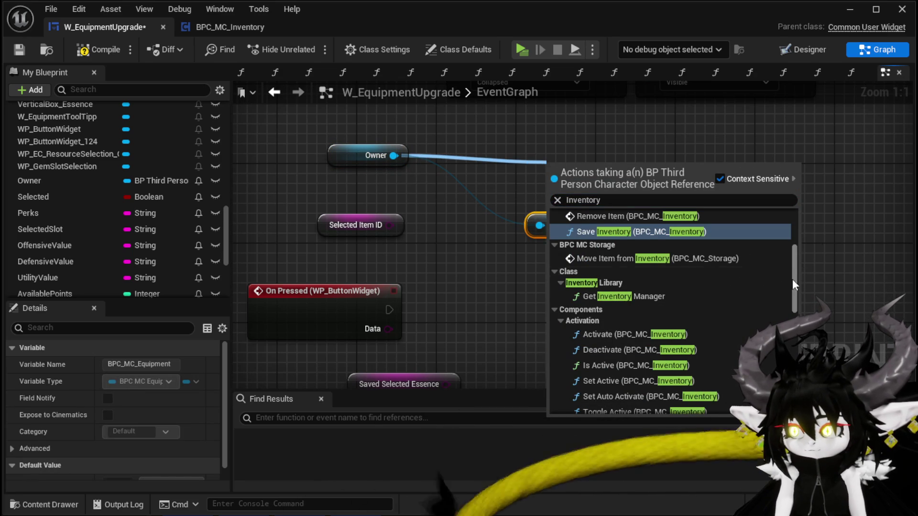
scroll(794, 272, "down", 10)
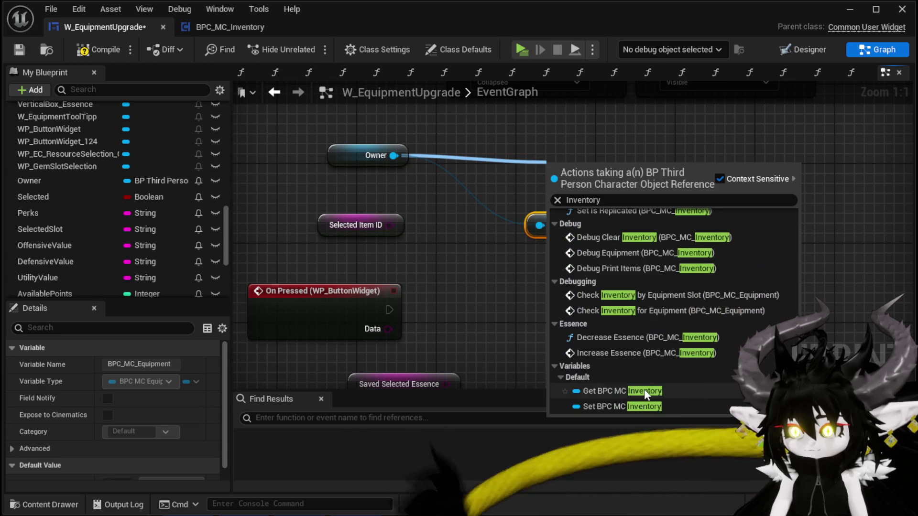
left_click(644, 390)
mouse_move(613, 160)
left_mouse_down()
mouse_move(584, 280)
mouse_move(578, 262)
left_mouse_up()
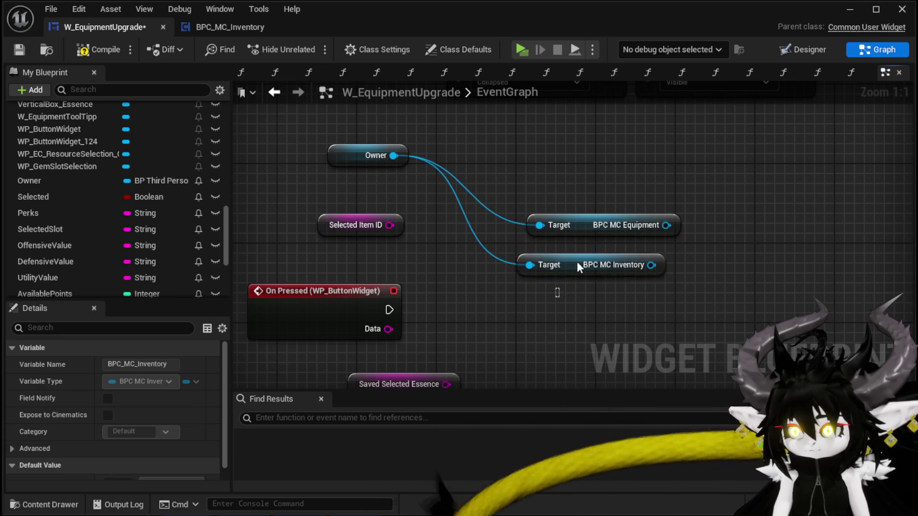
left_click(621, 224, "shift")
left_click_drag(622, 225, 590, 165)
left_click(573, 220)
left_click_drag(534, 177, 657, 218)
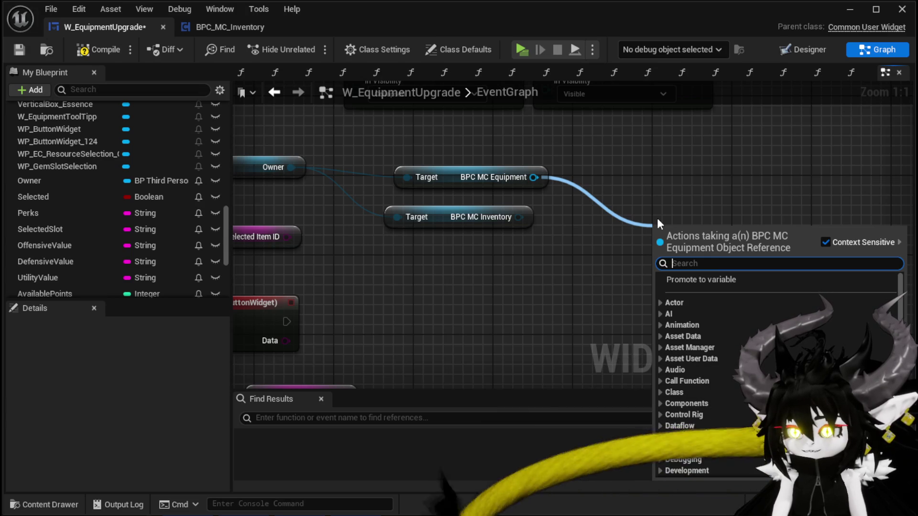
- Add an Equipment Objects getter off the BPC MC Equipment component
type("Equi")
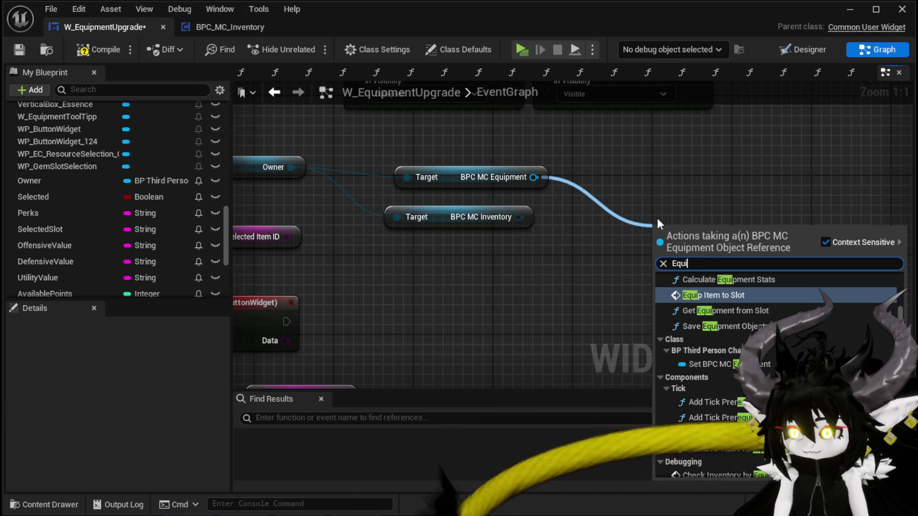
key("BackSpace")
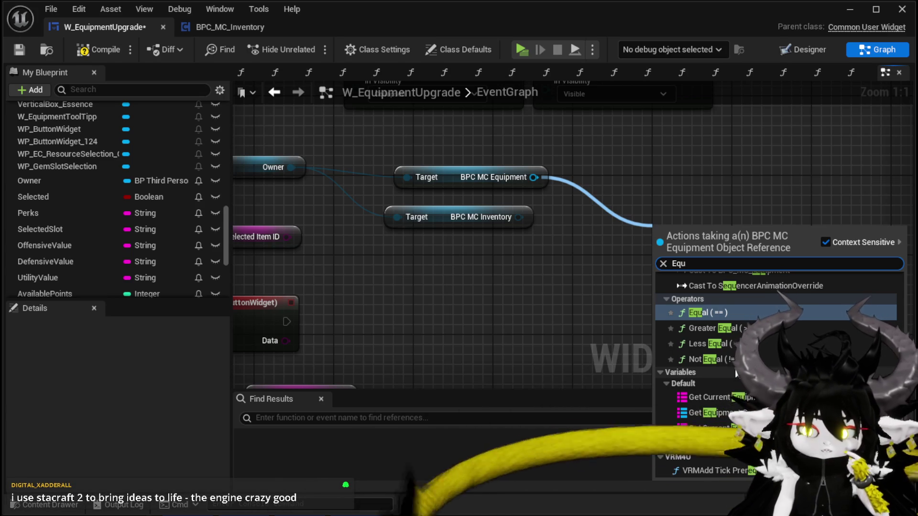
left_click(728, 412)
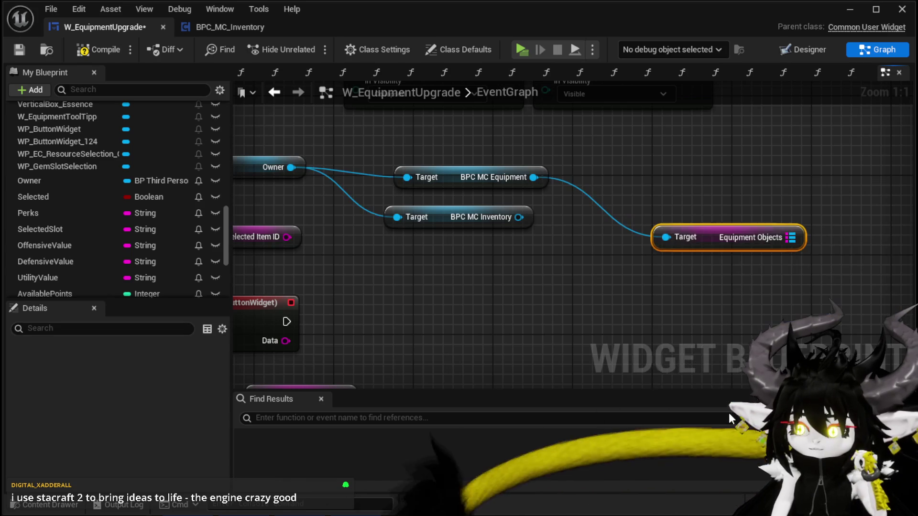
left_click_drag(707, 238, 622, 186)
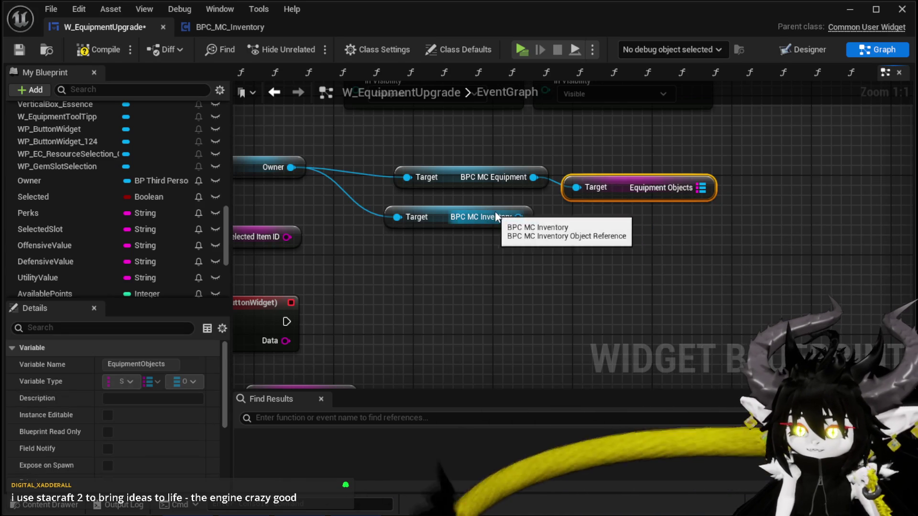
- Add an Item Map getter off the BPC MC Inventory component
left_click_drag(519, 217, 562, 245)
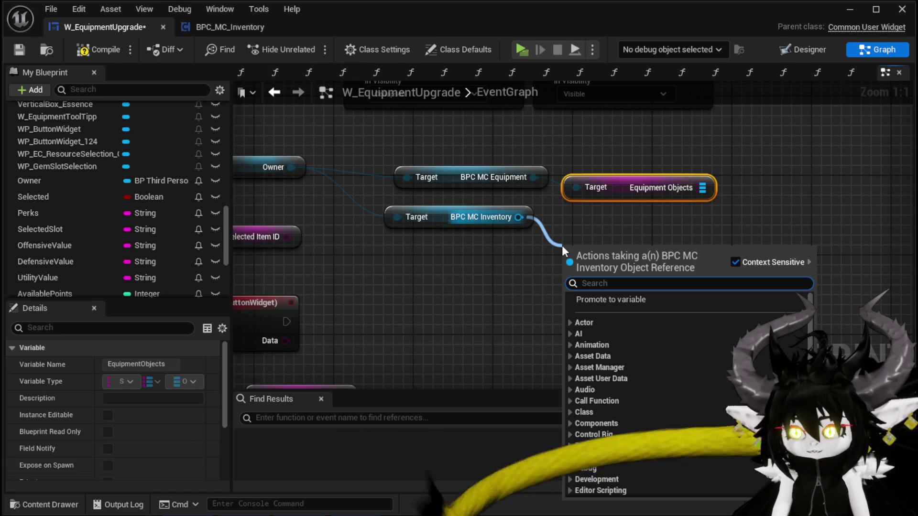
type("itemMa")
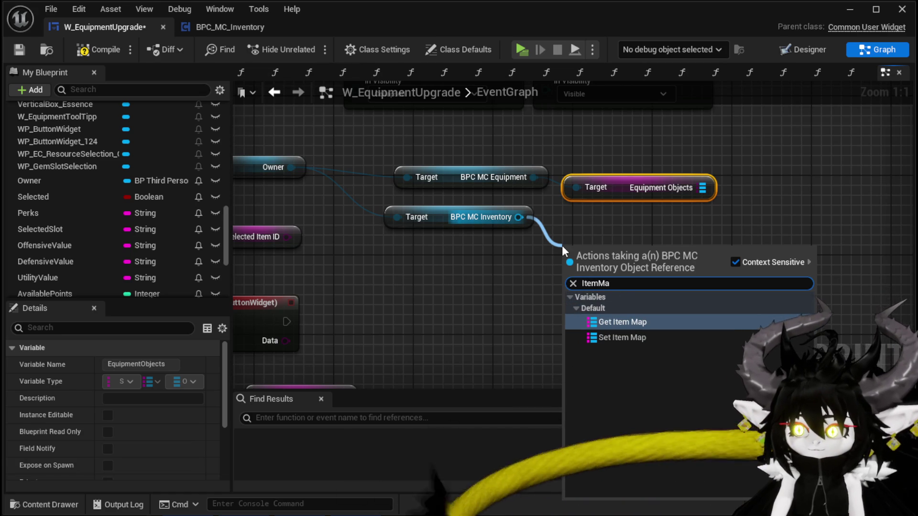
left_click(614, 321)
left_click_drag(606, 254, 476, 244)
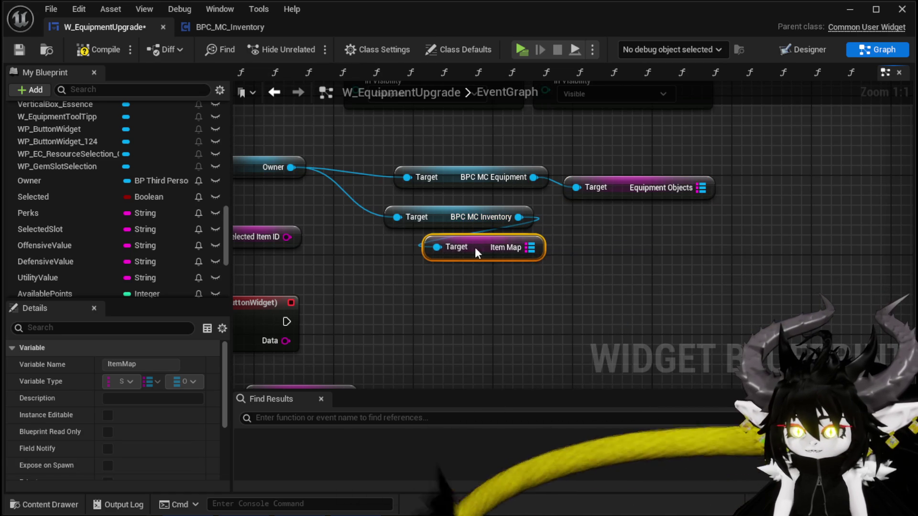
- Add a map Find node on both Equipment Objects and Item Map
left_click_drag(701, 188, 775, 228)
type("Find")
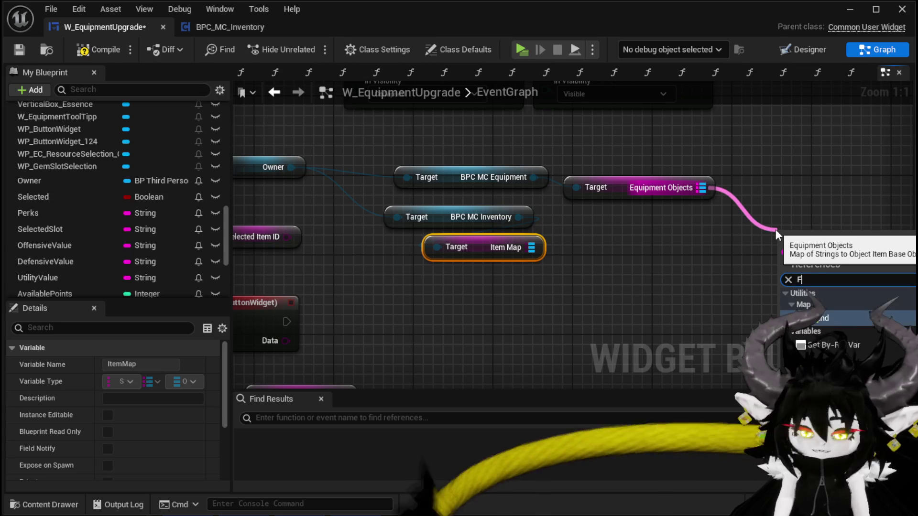
key("Return")
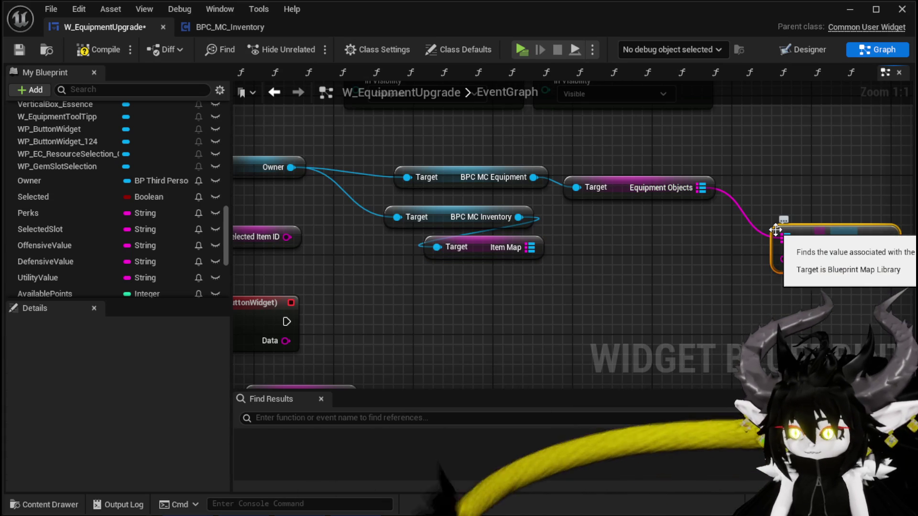
left_click_drag(529, 248, 639, 280)
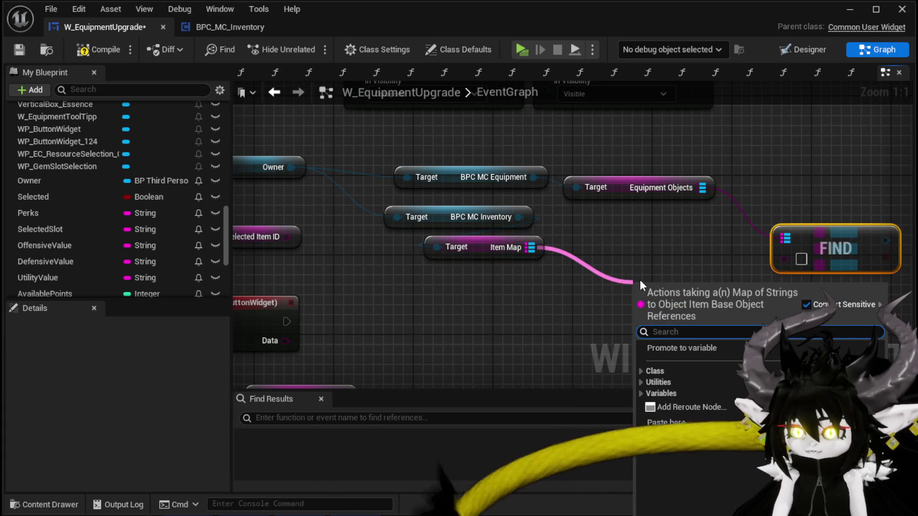
type("Find")
key("Return")
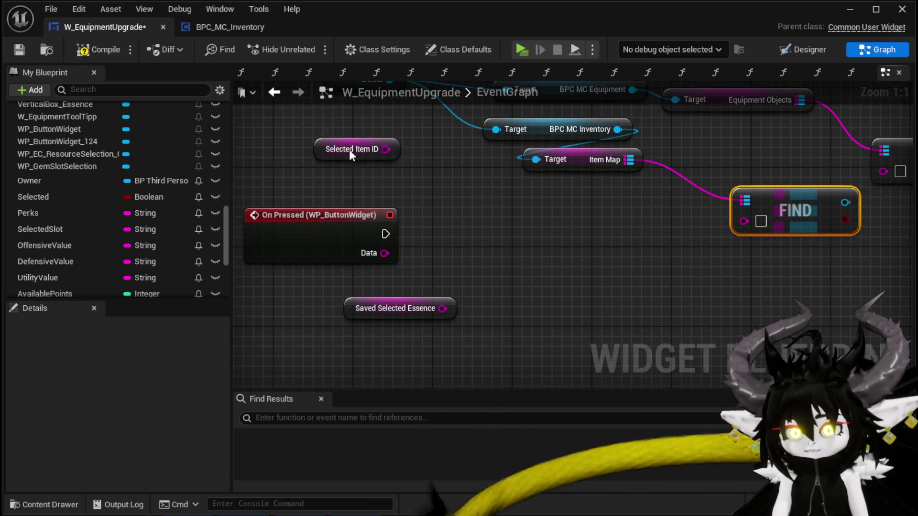
- Wire Selected Item ID into the key pins of both Find nodes
left_click_drag(349, 151, 618, 335)
left_click_drag(673, 228, 593, 230)
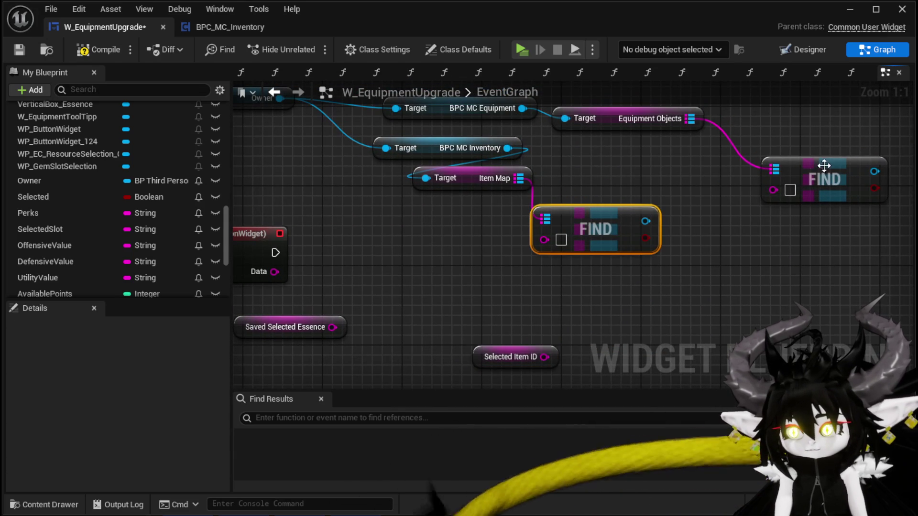
left_click_drag(794, 165, 773, 217)
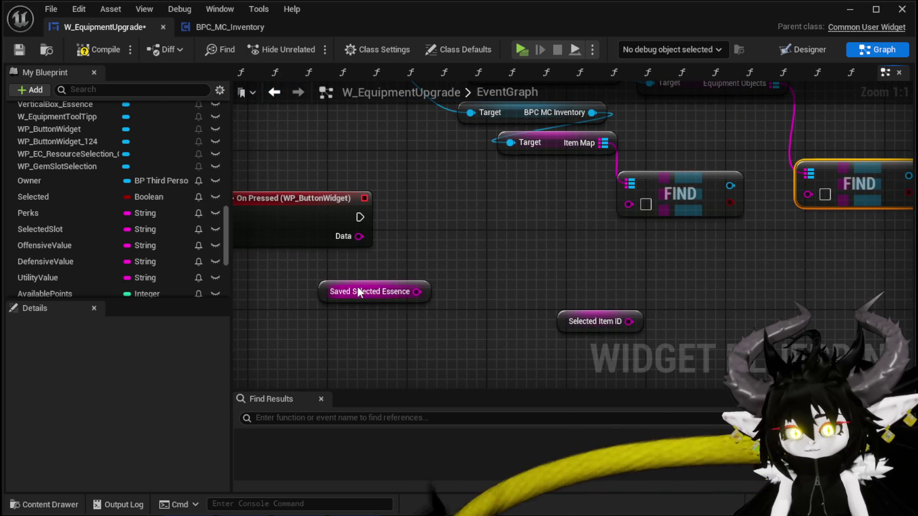
left_click_drag(420, 289, 320, 274)
mouse_move(645, 312)
left_mouse_down()
mouse_move(616, 205)
mouse_move(678, 197)
left_mouse_up()
left_click_drag(526, 234, 756, 217)
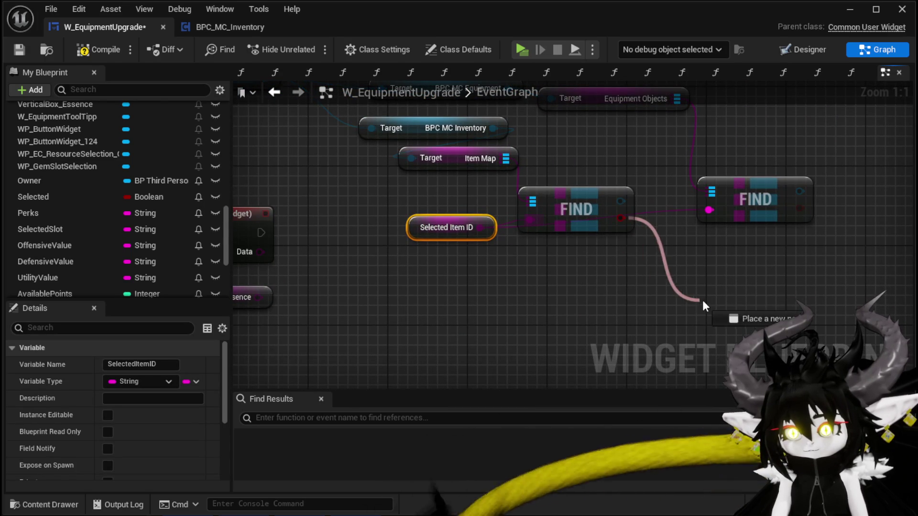
- Add a Branch on each Find's found result, removing an accidental Do N node
left_click_drag(655, 242, 634, 240)
left_click_drag(724, 236, 809, 239)
left_click(756, 253)
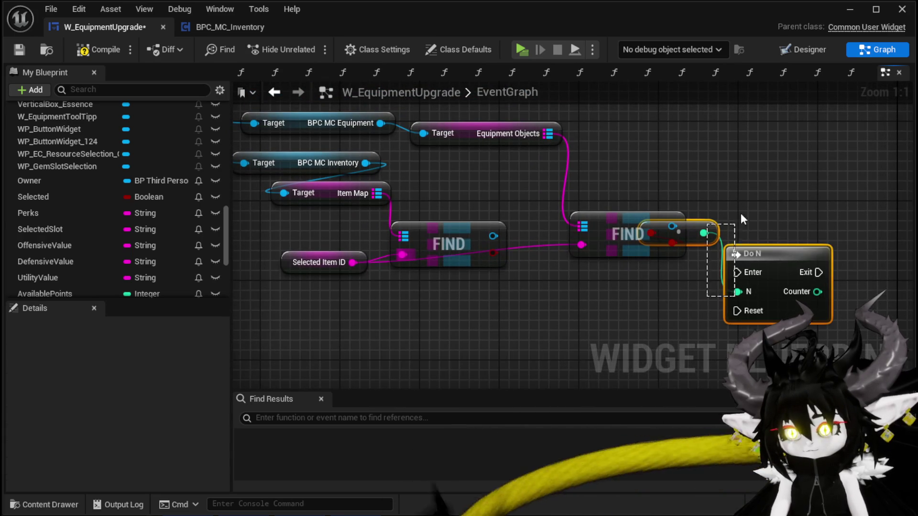
key("Delete")
mouse_move(671, 250)
left_mouse_down()
mouse_move(630, 239)
mouse_move(700, 237)
left_mouse_up()
key("b")
left_click_drag(493, 253, 564, 295)
key("b")
- Wire On Pressed into the first Branch and its False into the second Branch
mouse_move(443, 300)
left_mouse_down()
mouse_move(584, 211)
mouse_move(583, 268)
mouse_move(556, 341)
left_mouse_up()
left_click(641, 230)
left_click(823, 203, "ctrl")
left_click_drag(823, 203, 515, 283)
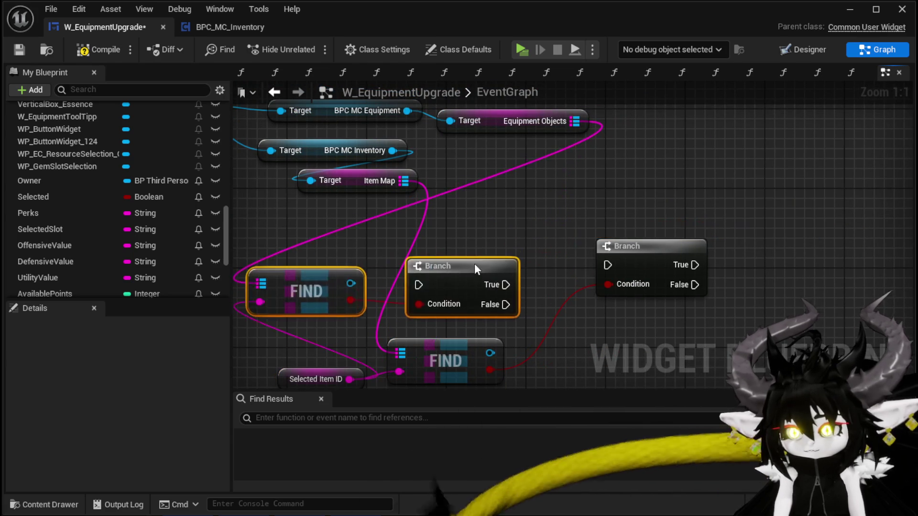
left_click(418, 232)
left_click_drag(388, 225, 645, 256)
mouse_move(681, 246)
left_mouse_down()
mouse_move(669, 205)
mouse_move(671, 229)
left_mouse_up()
mouse_move(747, 296)
left_mouse_down()
mouse_move(555, 285)
mouse_move(689, 246)
left_mouse_up()
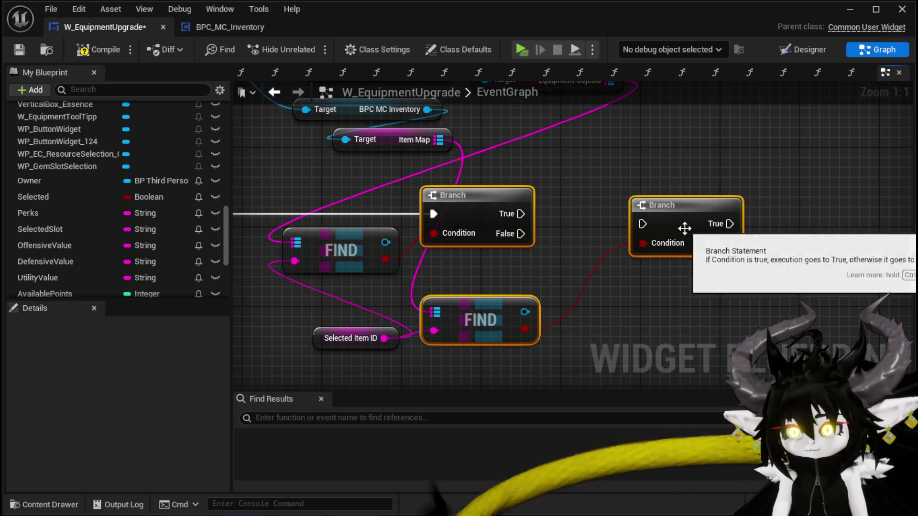
mouse_move(490, 305)
left_mouse_down()
mouse_move(617, 298)
mouse_move(625, 323)
left_mouse_up()
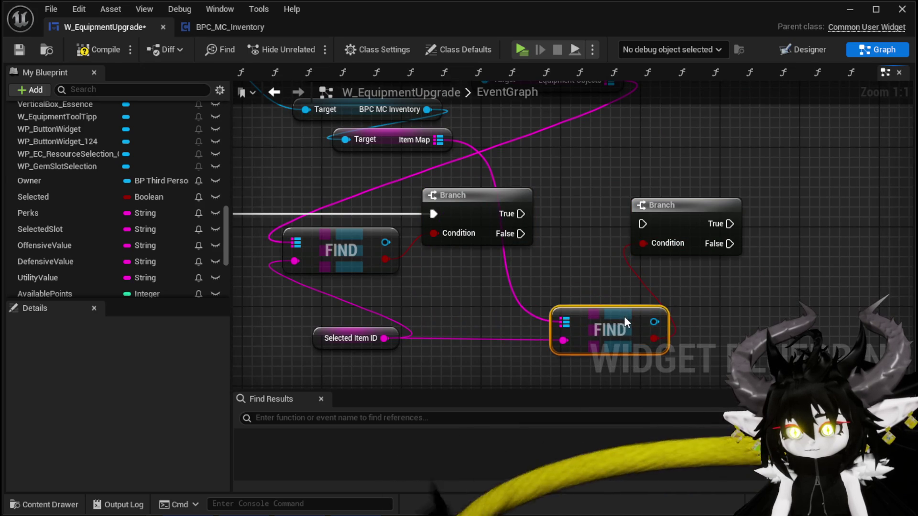
left_click_drag(666, 222, 699, 210)
left_click_drag(521, 234, 675, 215)
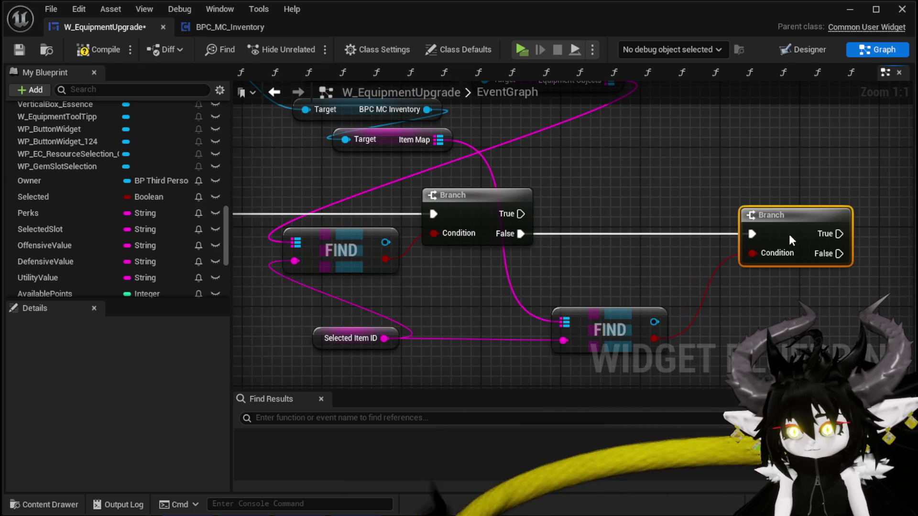
- Shift the component and map getter nodes left to tidy the layout
scroll(668, 245, "down", 3)
mouse_move(524, 221)
left_mouse_down()
mouse_move(475, 269)
mouse_move(506, 220)
left_mouse_up()
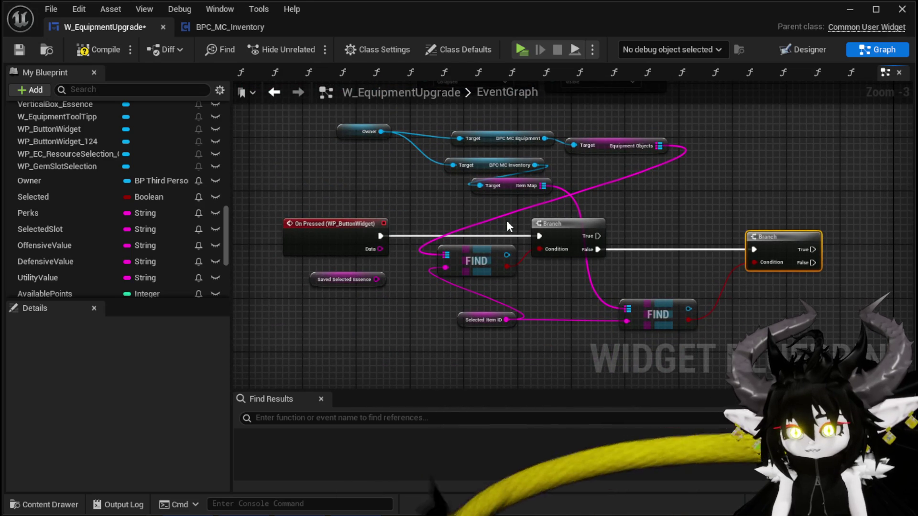
mouse_move(364, 190)
left_mouse_down()
mouse_move(535, 124)
mouse_move(627, 134)
mouse_move(460, 130)
mouse_move(479, 133)
left_mouse_up()
mouse_move(480, 237)
left_mouse_down()
mouse_move(422, 237)
mouse_move(412, 207)
mouse_move(575, 222)
left_mouse_up()
left_click(422, 237)
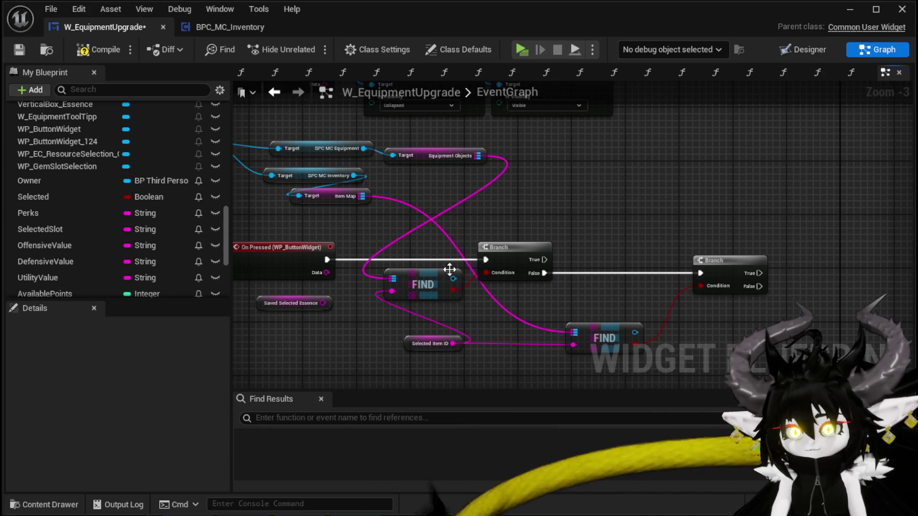
mouse_move(453, 278)
left_mouse_down()
mouse_move(578, 191)
mouse_move(529, 197)
mouse_move(594, 199)
mouse_move(578, 185)
left_mouse_up()
- Cast the equipment Find value to Object_Item_Equipment_Child
type("cast O")
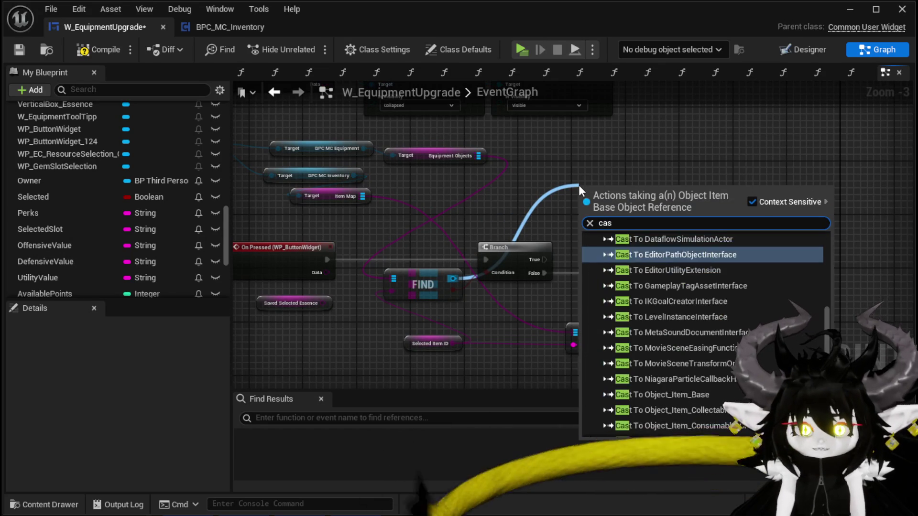
key("BackSpace")
type("Equi")
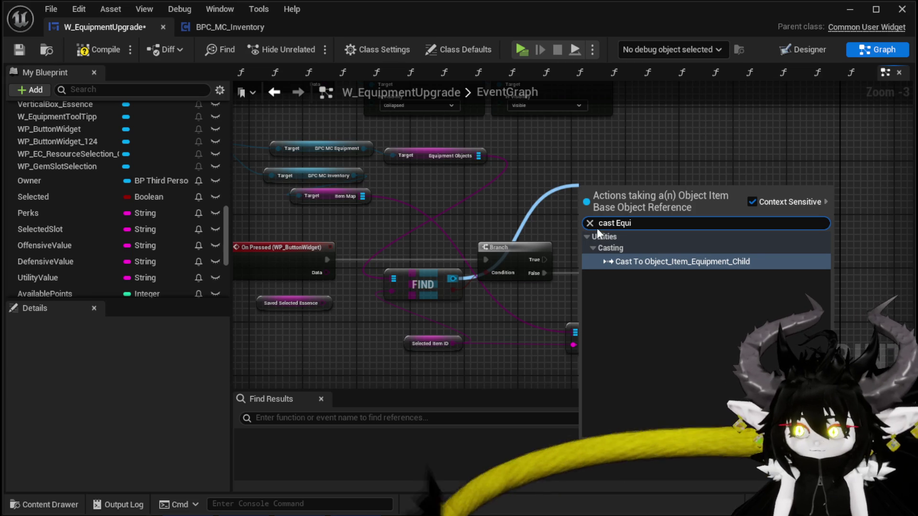
left_click(621, 262)
- Call Add XP on the cast equipment item
left_click_drag(559, 230, 633, 216)
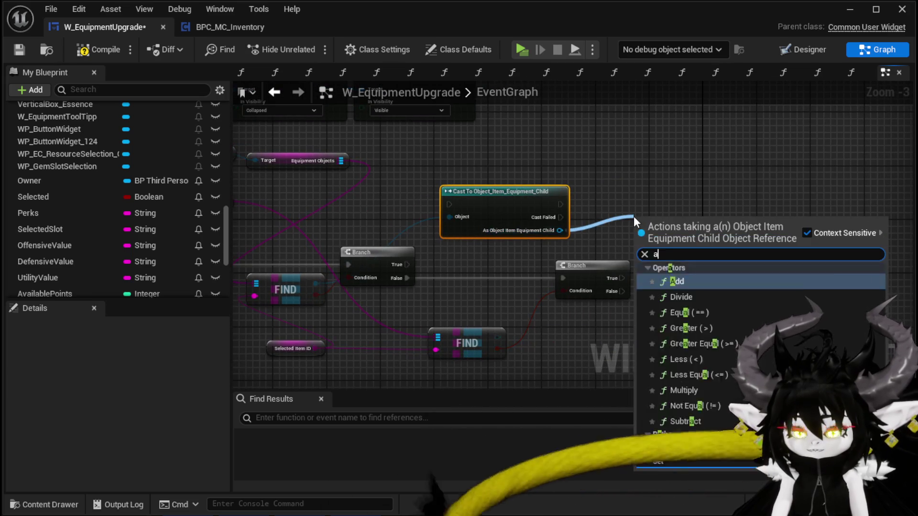
type("add xp")
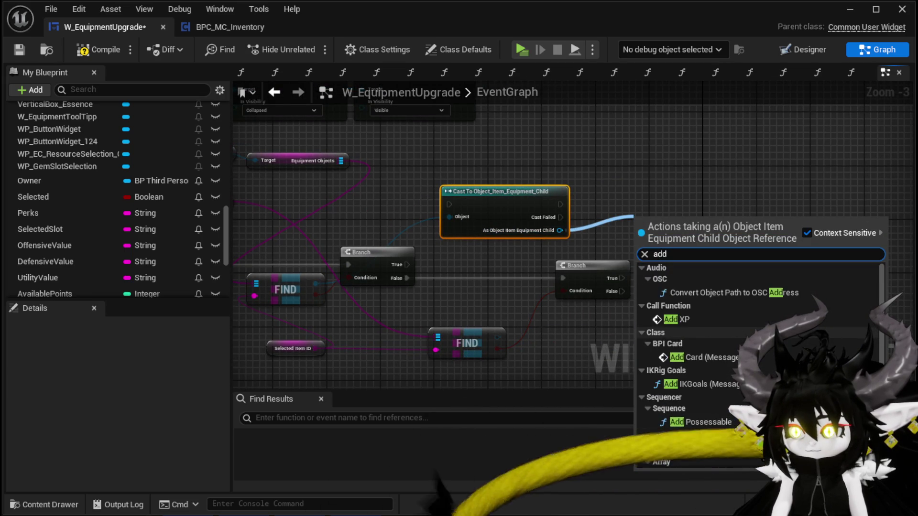
left_click(691, 323)
mouse_move(674, 220)
left_mouse_down()
mouse_move(627, 193)
mouse_move(621, 174)
mouse_move(636, 178)
left_mouse_up()
left_click(483, 191, "ctrl")
left_click(549, 143)
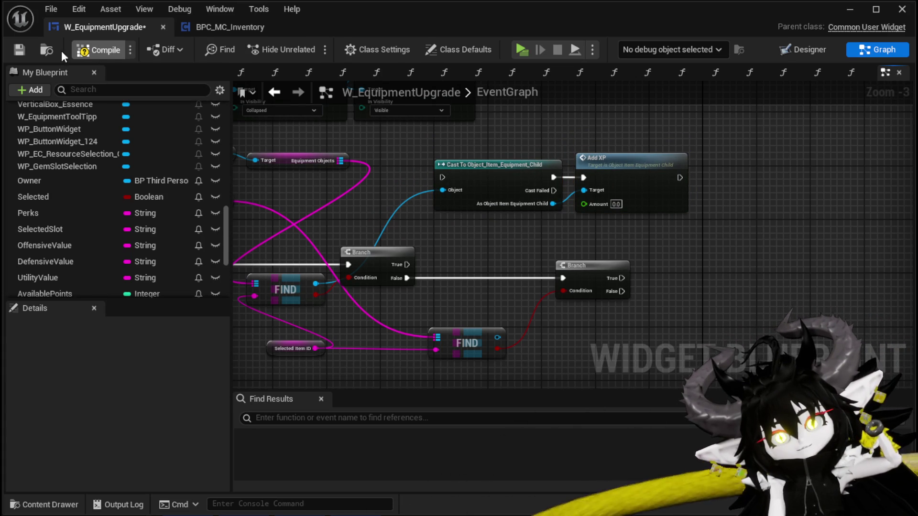
- Compile the widget, adjust the cast and Add XP nodes, and save
left_click(19, 50)
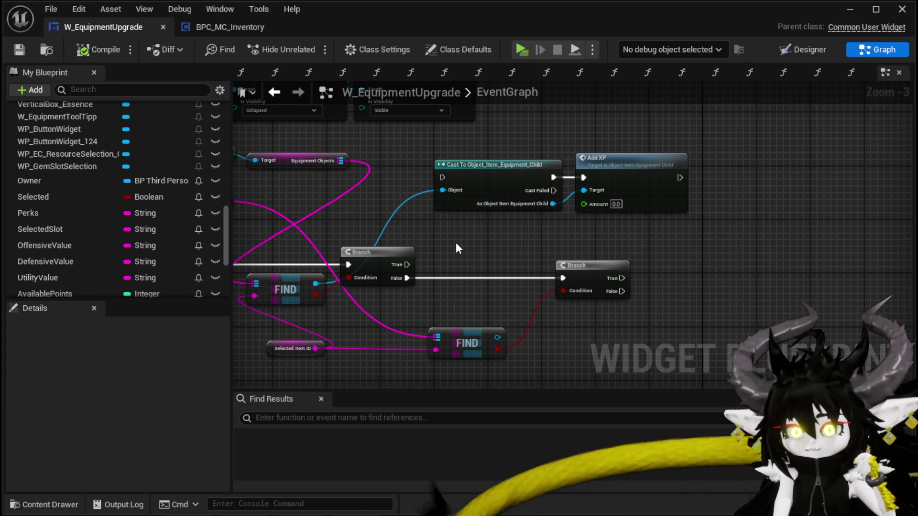
left_click_drag(455, 245, 443, 231)
left_click_drag(509, 163, 488, 143)
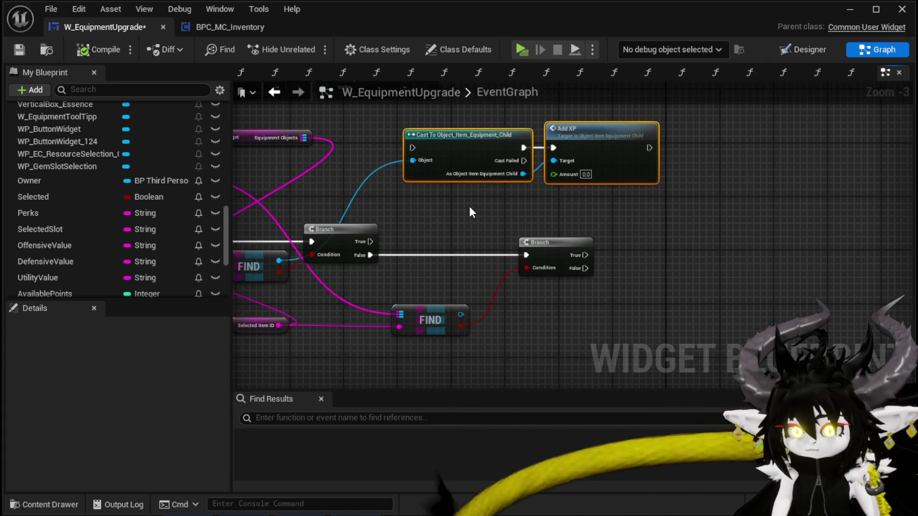
scroll(469, 206, "down", 1)
left_click(18, 47)
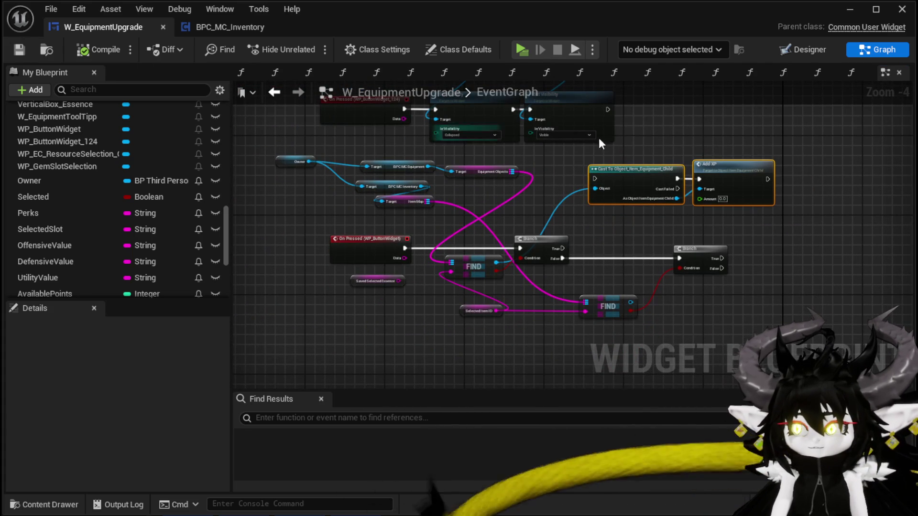
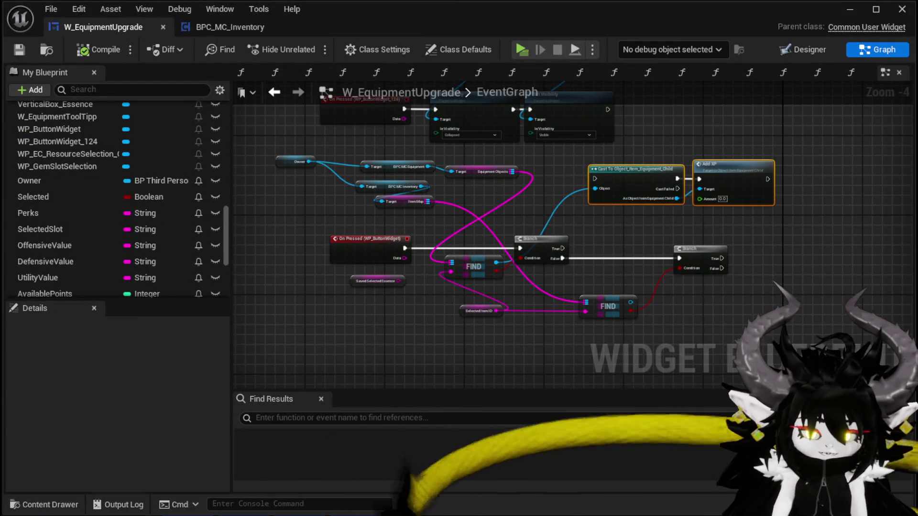
- Connect the upper Branch's True output to the Cast to equipment node
left_click_drag(455, 320, 451, 319)
scroll(491, 234, "up", 3)
left_click_drag(336, 296, 363, 206)
left_click_drag(386, 176, 304, 199)
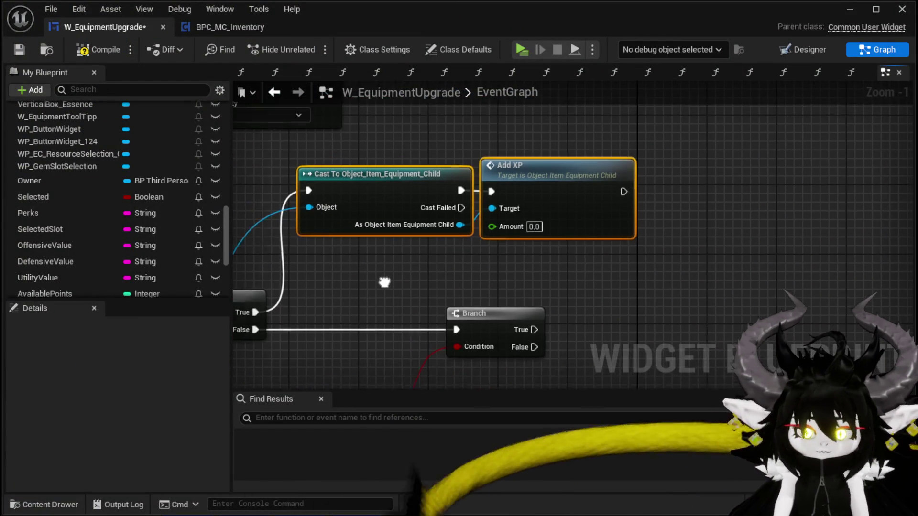
- Duplicate the Cast and Add XP nodes, driving the copy from the lower Branch True and second FIND result
left_click_drag(404, 187, 450, 189)
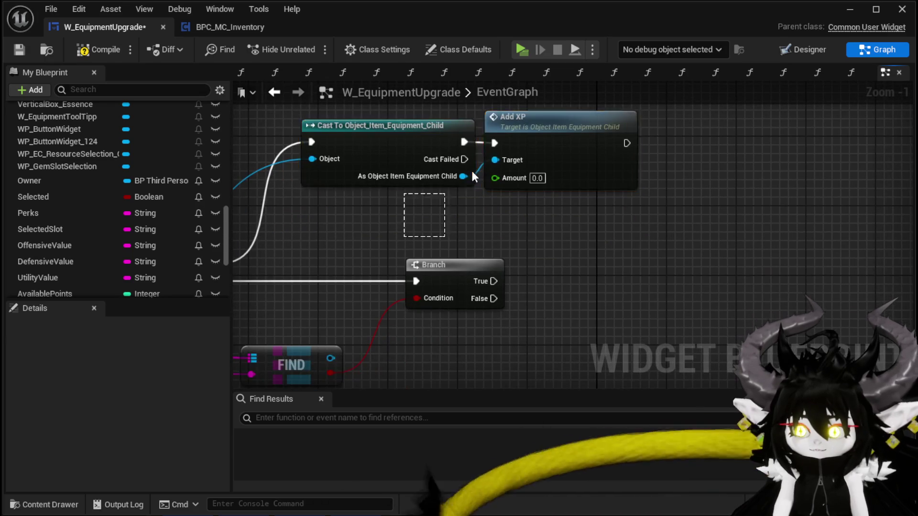
key("ctrl+c")
key("ctrl+v")
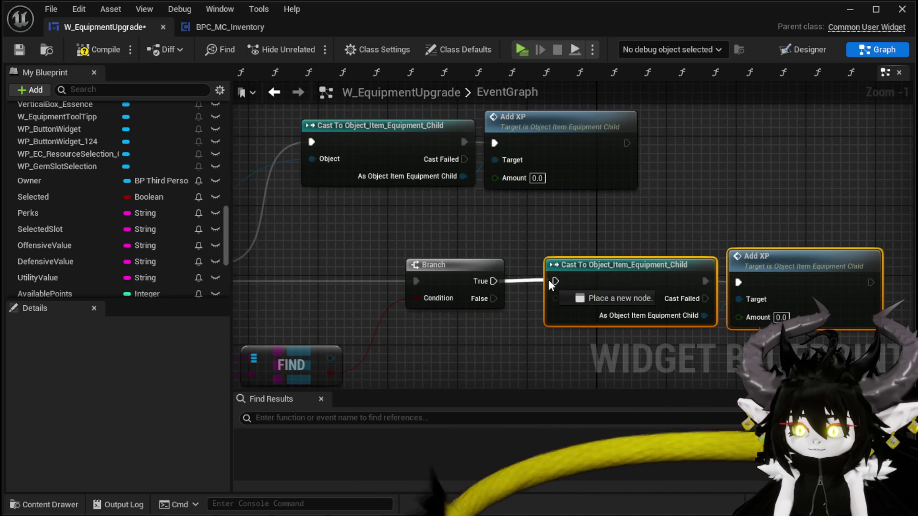
left_click_drag(549, 280, 549, 280)
scroll(549, 251, "down", 2)
left_click_drag(384, 328, 505, 312)
left_click_drag(567, 285, 567, 284)
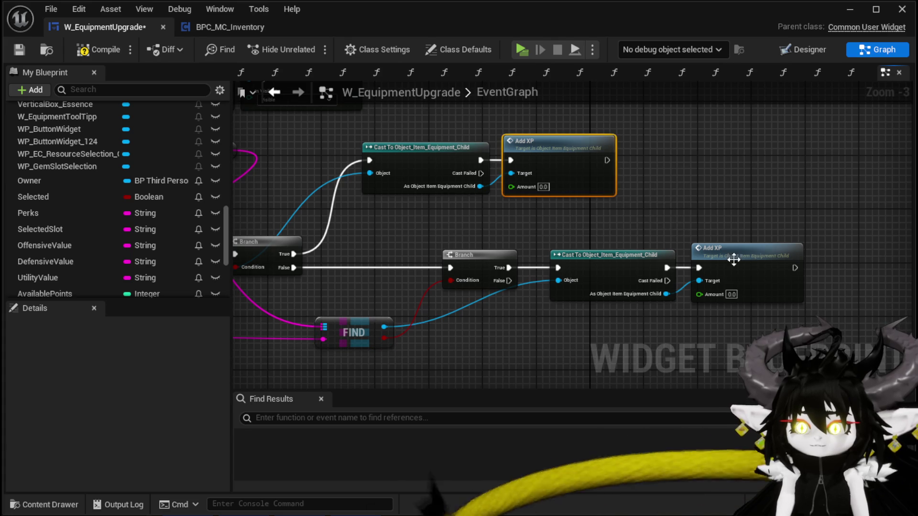
- Inspect the later SET nodes inside the AddXP function, then save W_EquipmentUpgrade
double_click(696, 256)
left_click_drag(385, 195, 191, 193)
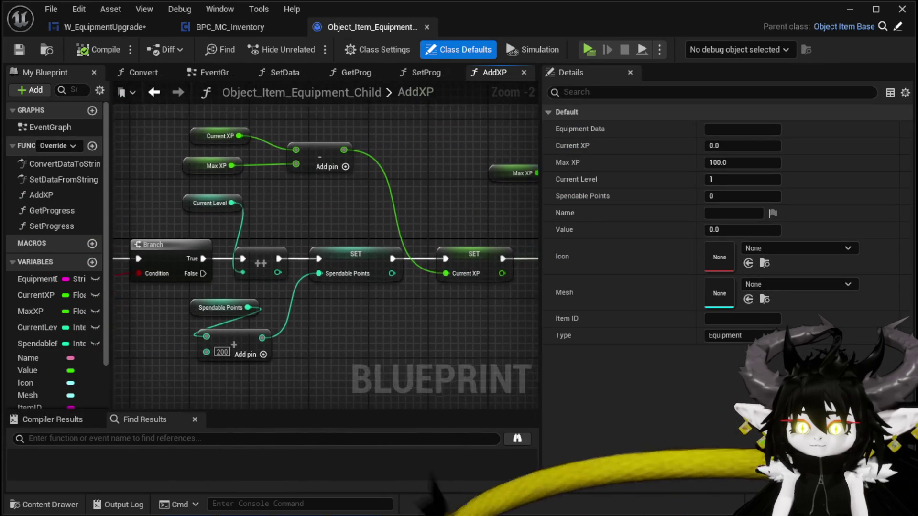
mouse_move(518, 220)
left_mouse_down()
mouse_move(333, 238)
mouse_move(451, 219)
left_mouse_up()
scroll(333, 239, "down", 1)
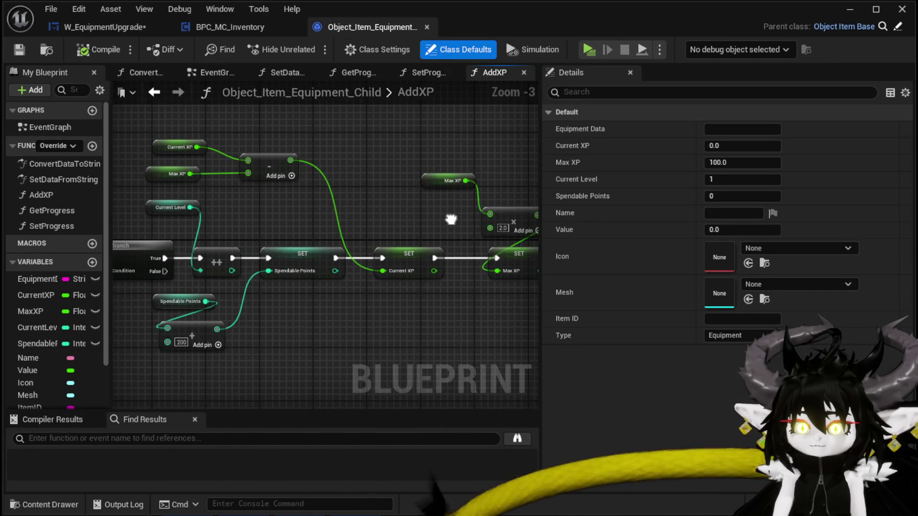
scroll(451, 220, "down", 2)
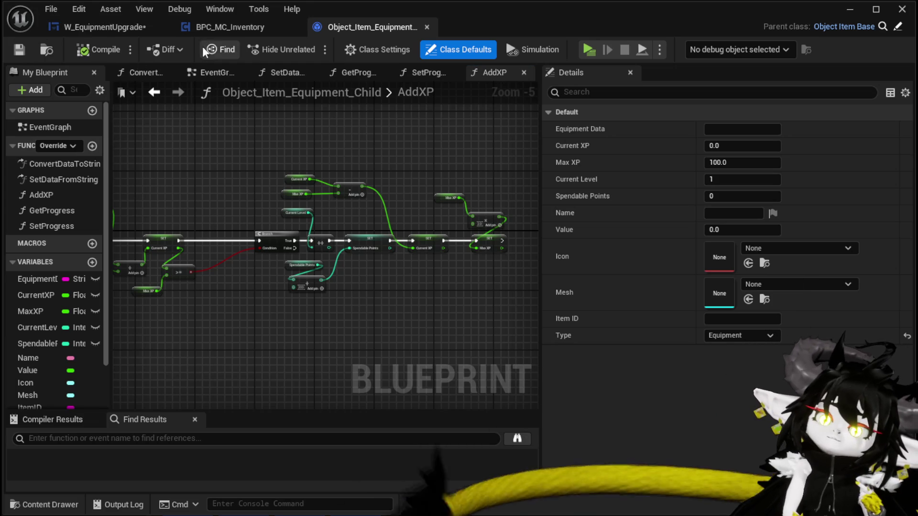
left_click(120, 27)
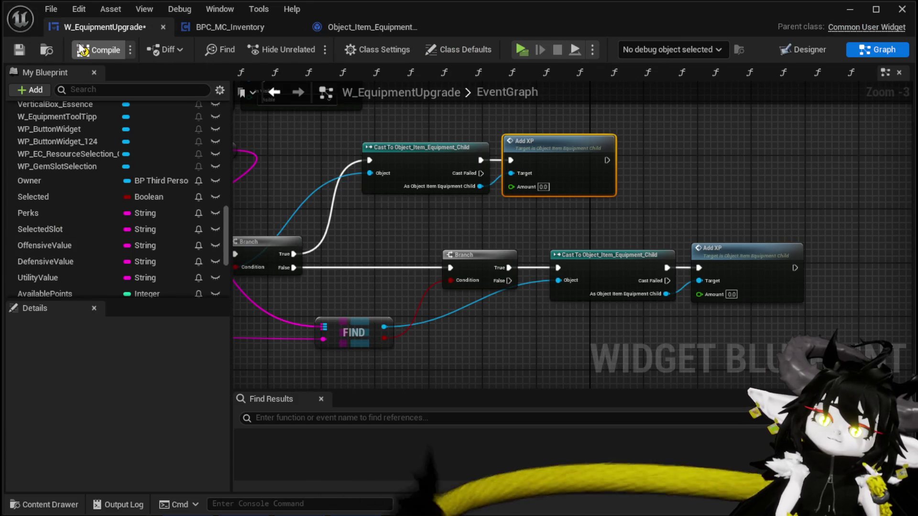
left_click(19, 50)
- Place a Saved Selected Essence node beside the two Add XP nodes
left_click_drag(477, 132, 728, 266)
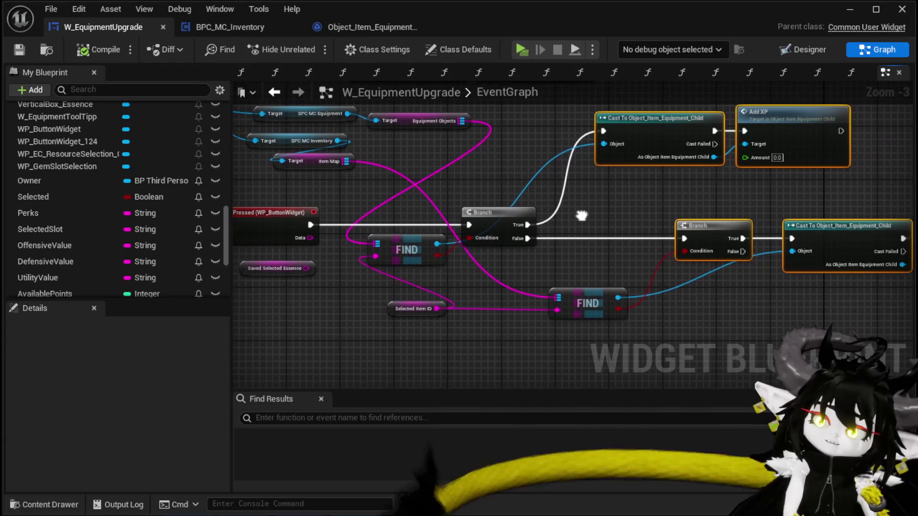
right_click(575, 214)
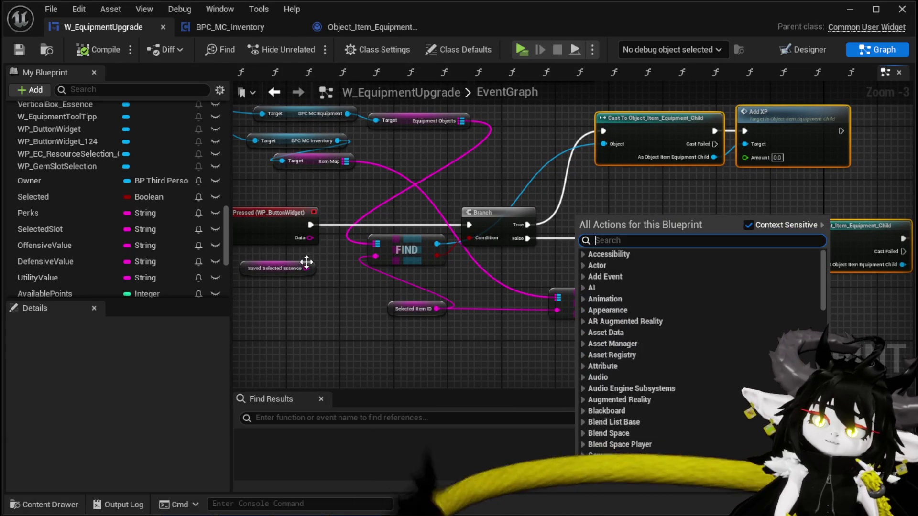
left_click(299, 300)
mouse_move(269, 270)
left_mouse_down()
mouse_move(631, 223)
mouse_move(671, 202)
left_mouse_up()
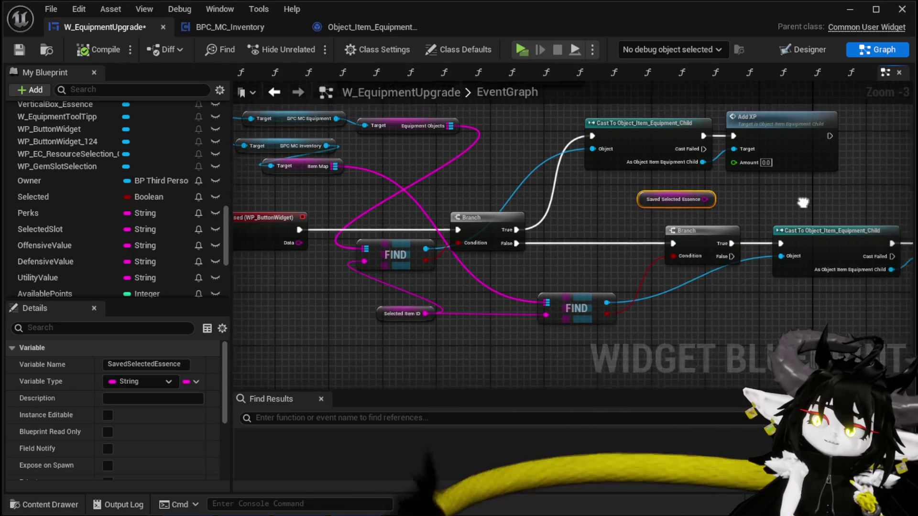
- Wire Saved Selected Essence into both Add XP Amount pins and return to the L_DungeonCreationTest level
mouse_move(516, 225)
left_mouse_down()
mouse_move(572, 188)
mouse_move(564, 190)
left_mouse_up()
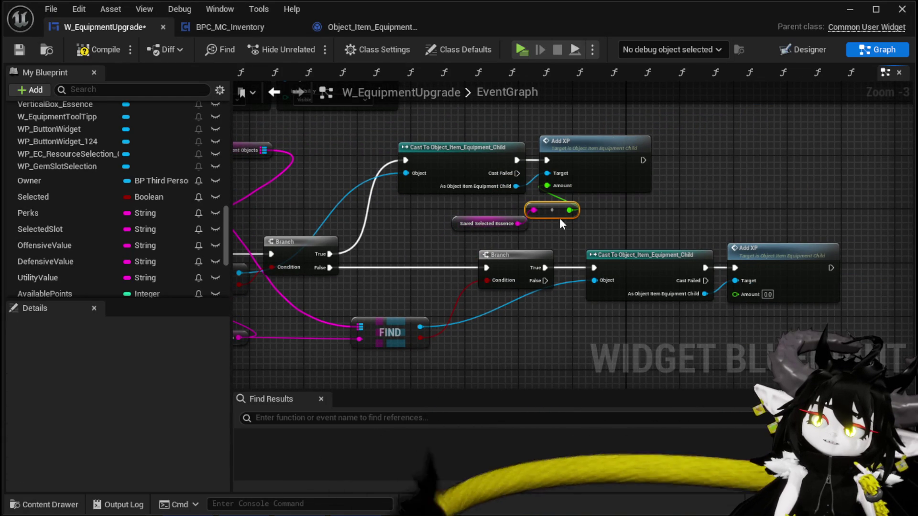
mouse_move(517, 224)
left_mouse_down()
mouse_move(759, 286)
mouse_move(735, 294)
left_mouse_up()
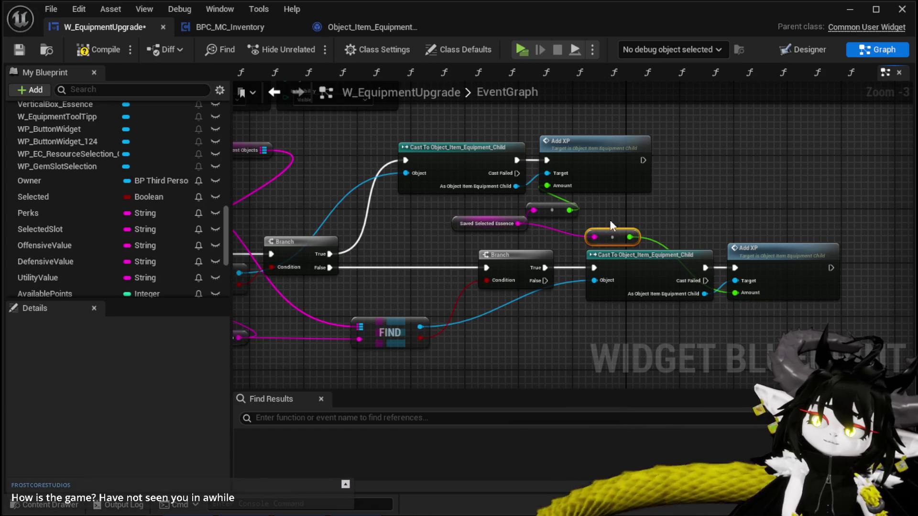
left_click(671, 210)
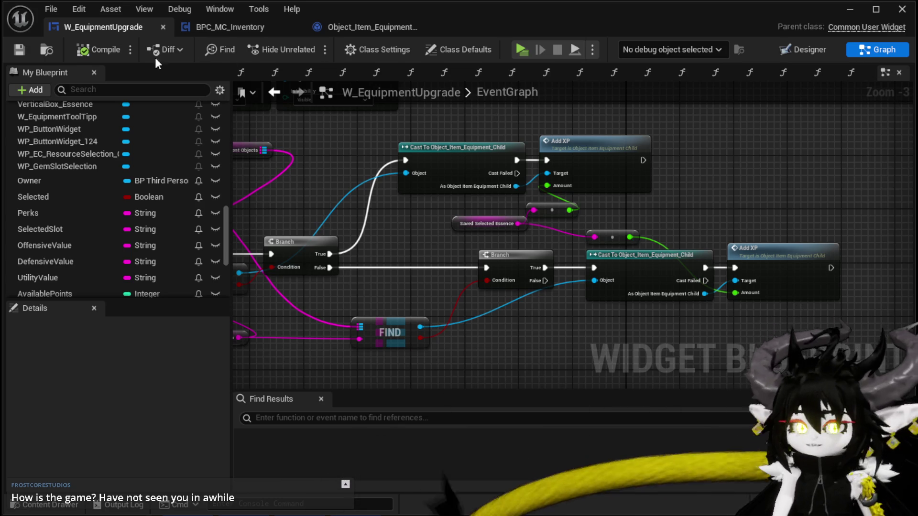
left_click(850, 9)
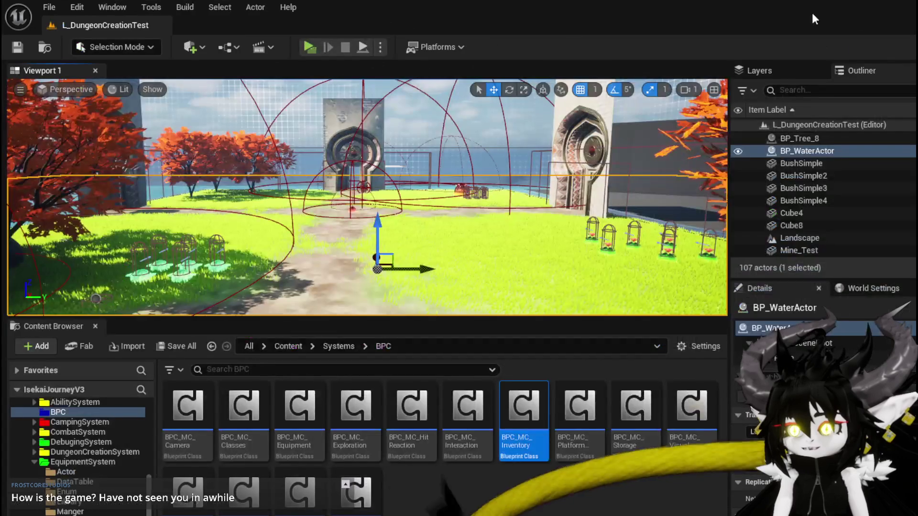
- Launch a standalone game preview and fly to the equipment workbench by the pool
left_click(312, 48)
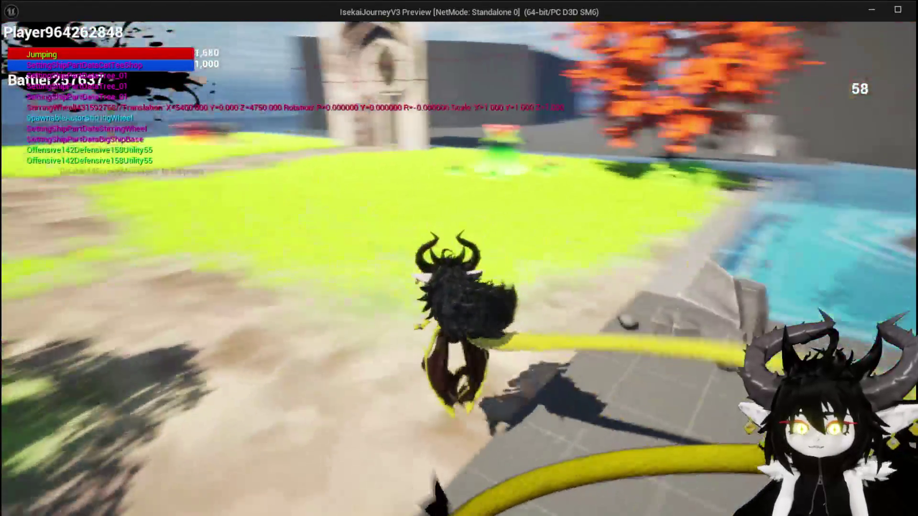
key("space")
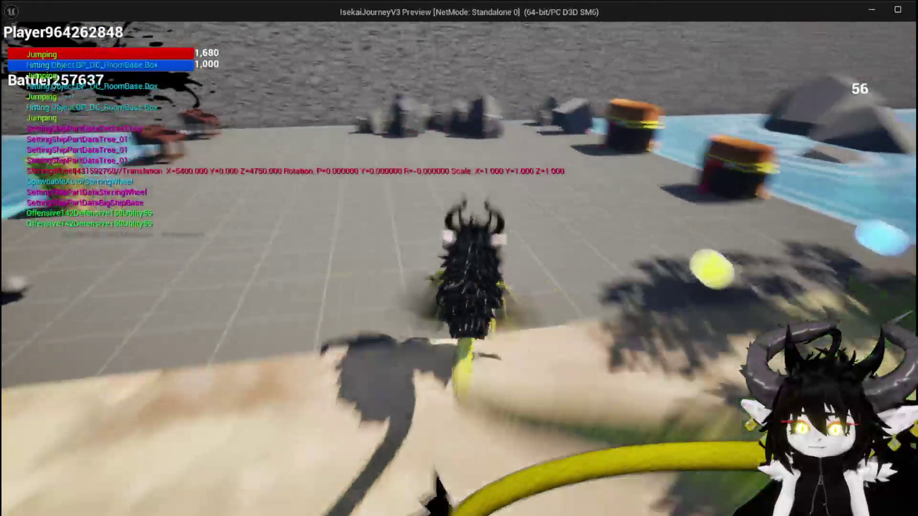
key("space")
key("space")
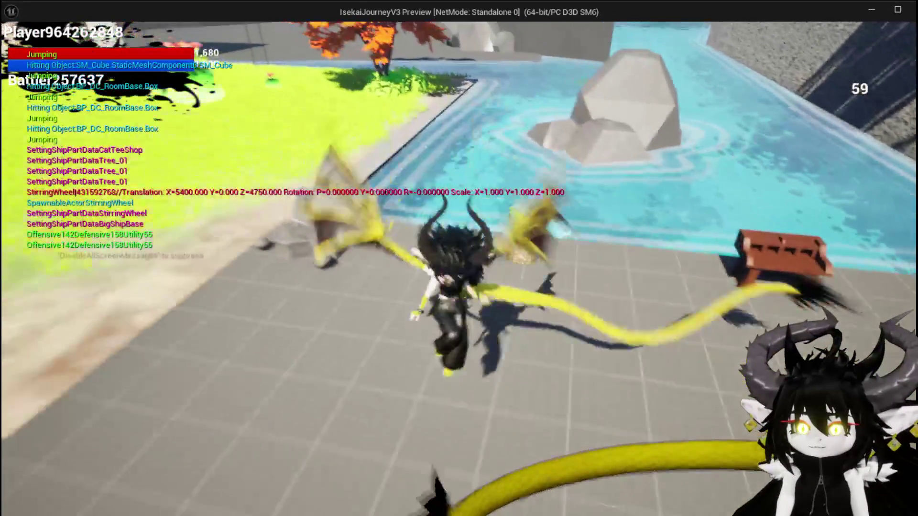
key("e")
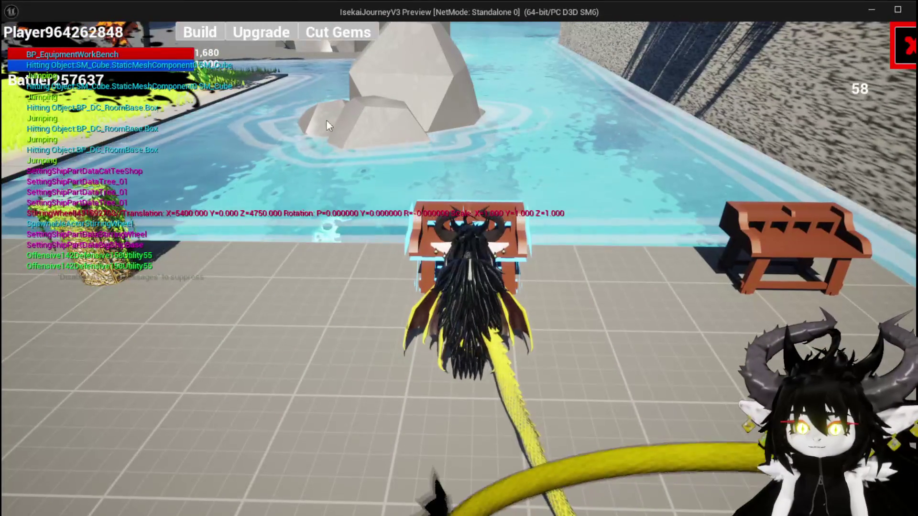
- Confirm Iron_Head shows Lev. 3 in the Upgrade panel, then close it and resume play
left_click(260, 34)
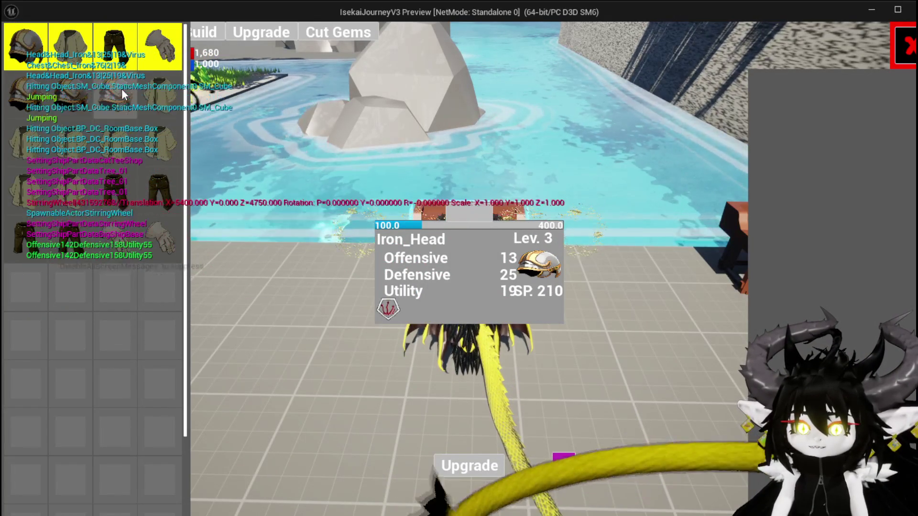
left_click(123, 94)
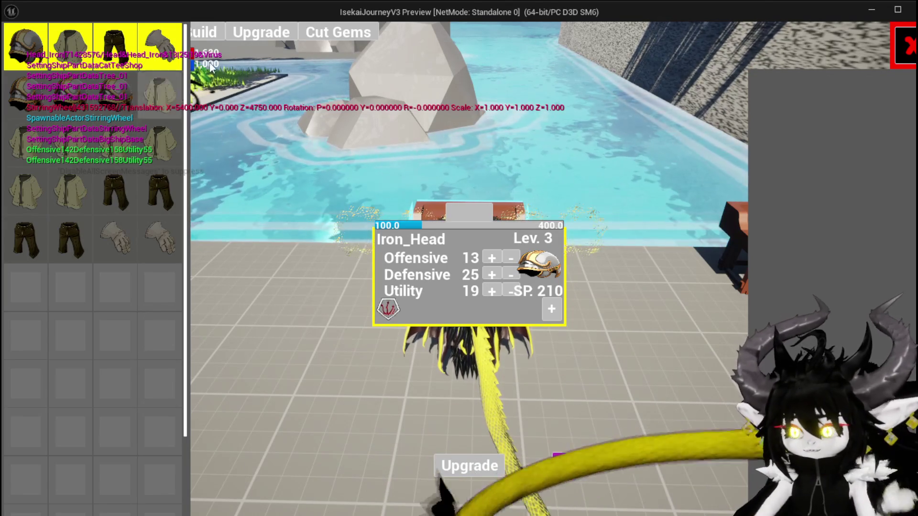
key("Escape")
key("space")
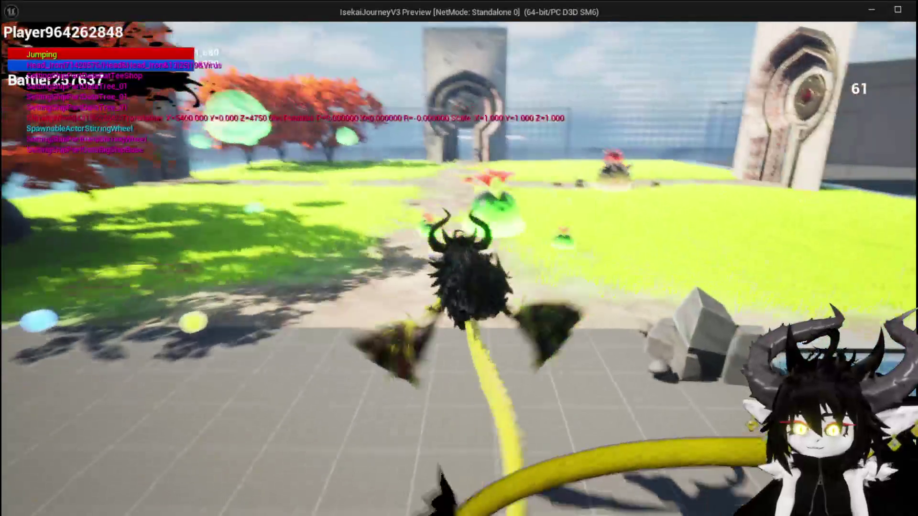
- Run into the red fire slime, win the card battle and take the loot
key("w")
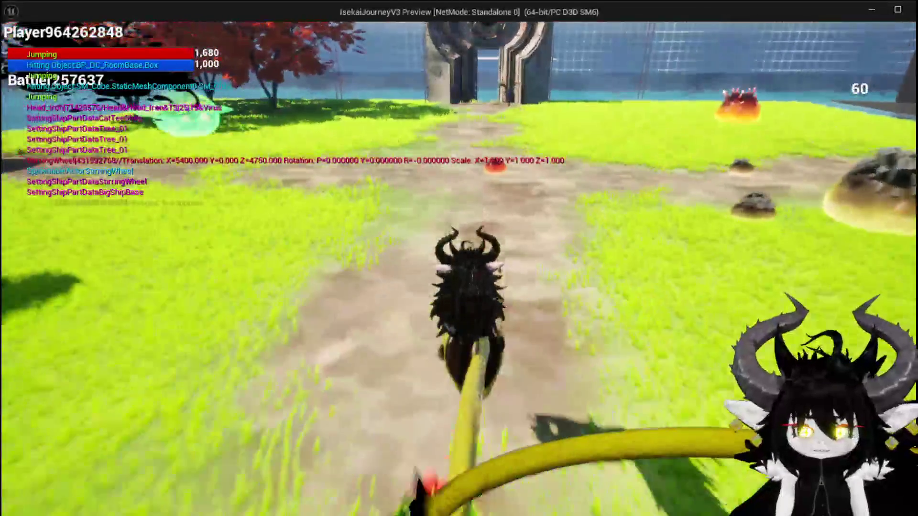
key("w")
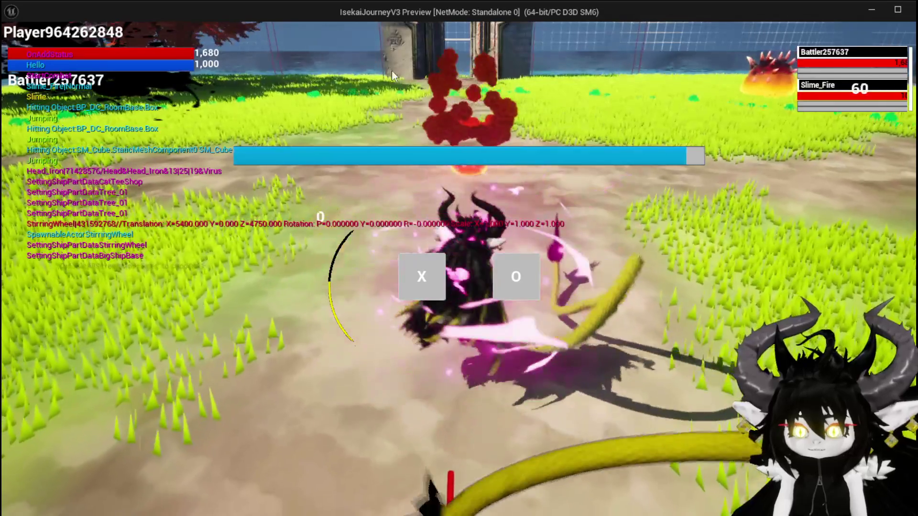
left_click(439, 263)
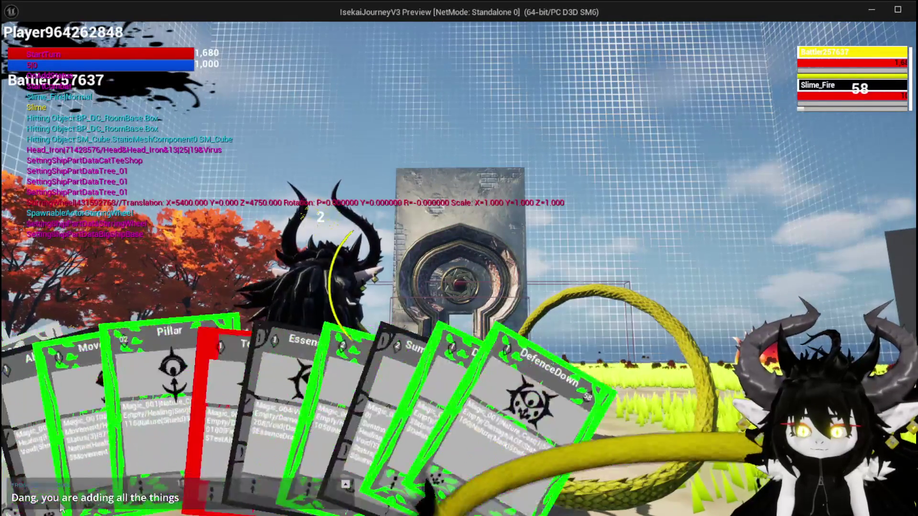
left_click(371, 335)
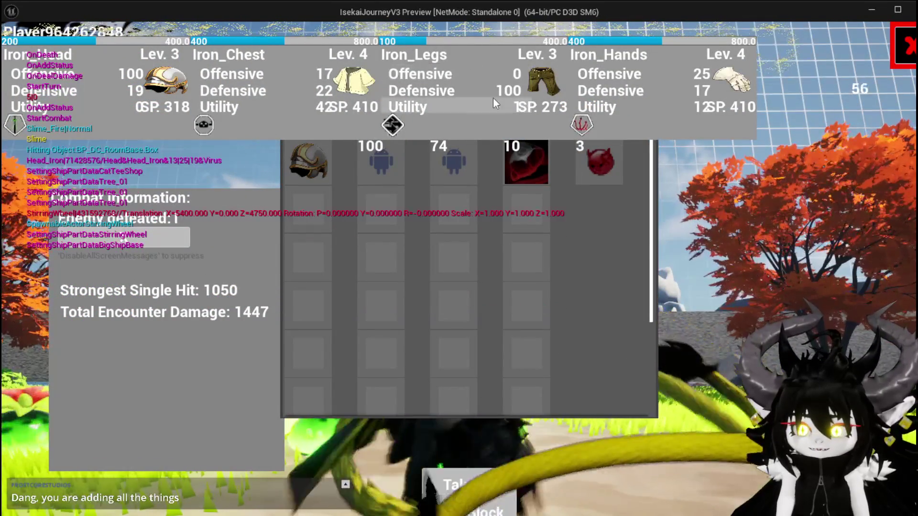
left_click(484, 510)
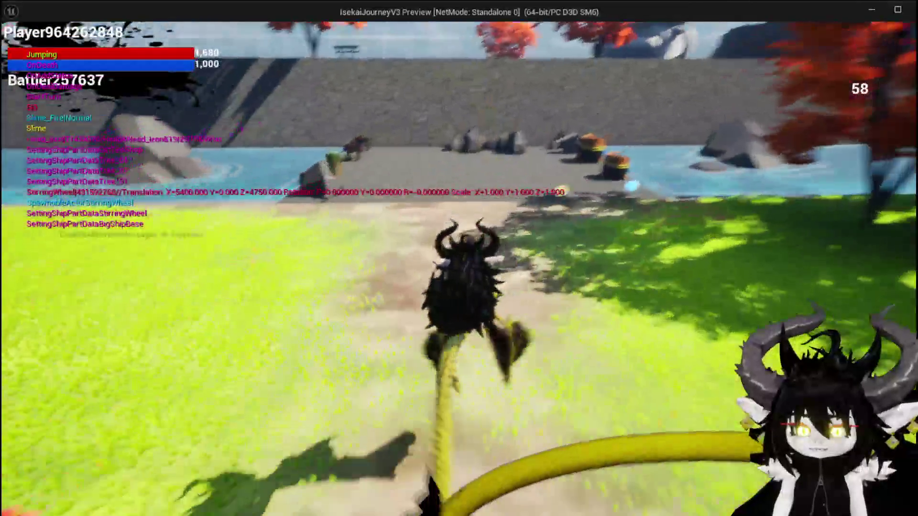
- Go back to the workbench and open its equipment Upgrade panel
key("space")
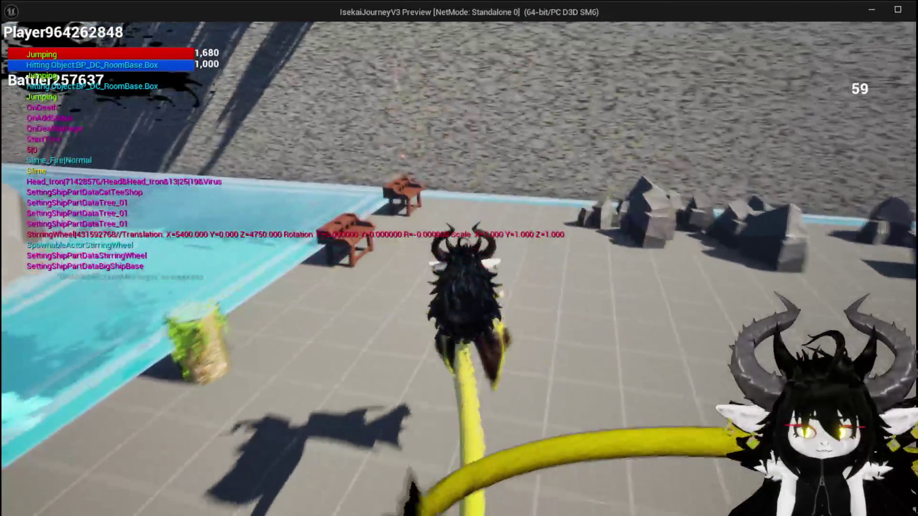
key("w")
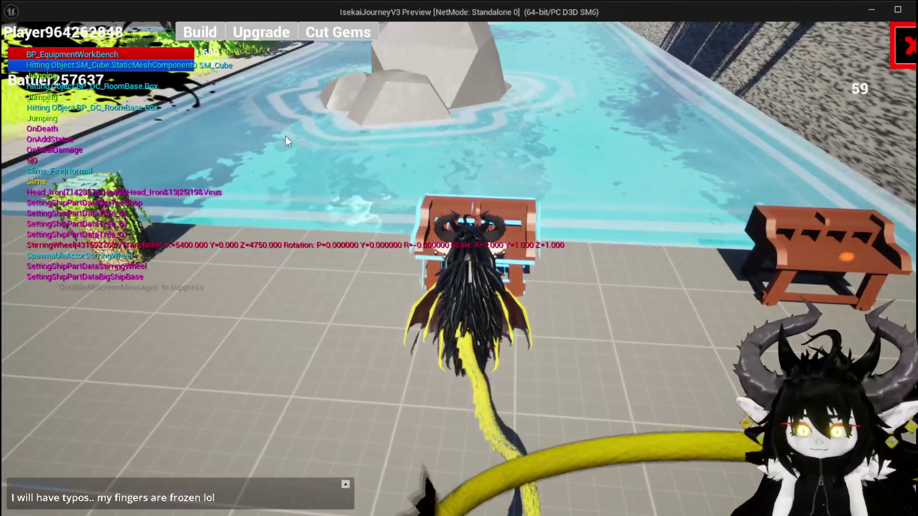
left_click(261, 32)
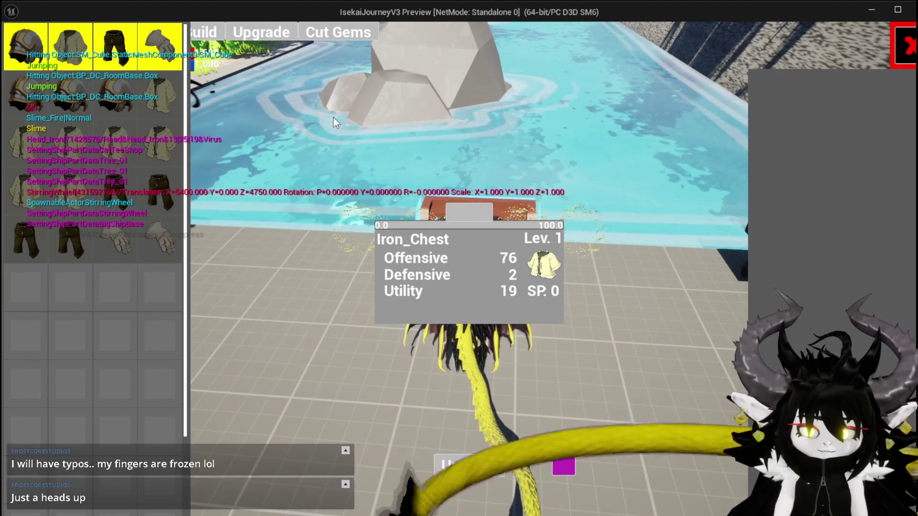
- Cycle through the iron hands, legs, head and chest stat cards, ending on Iron_Chest (Offensive 76, Defensive 2, Utility 19)
left_click(148, 59)
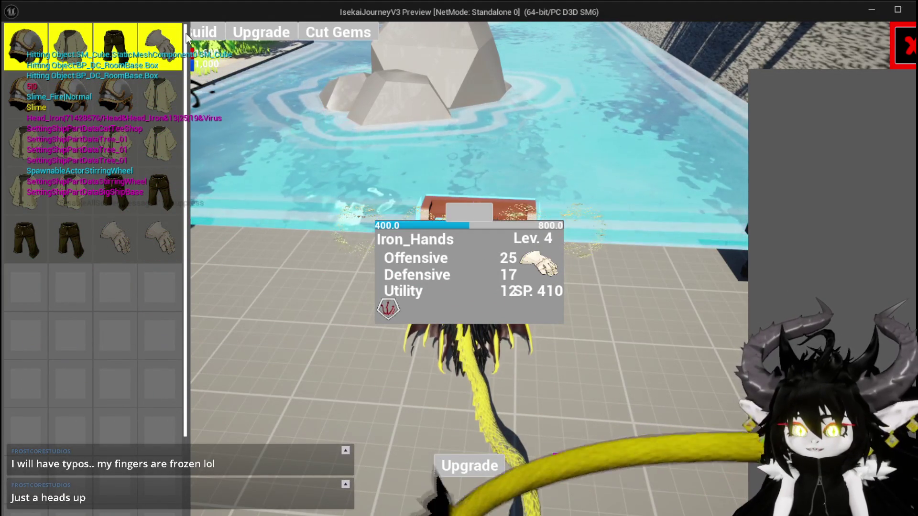
left_click(115, 48)
left_click(71, 48)
left_click(167, 50)
left_click(26, 48)
left_click(70, 48)
left_click(76, 91)
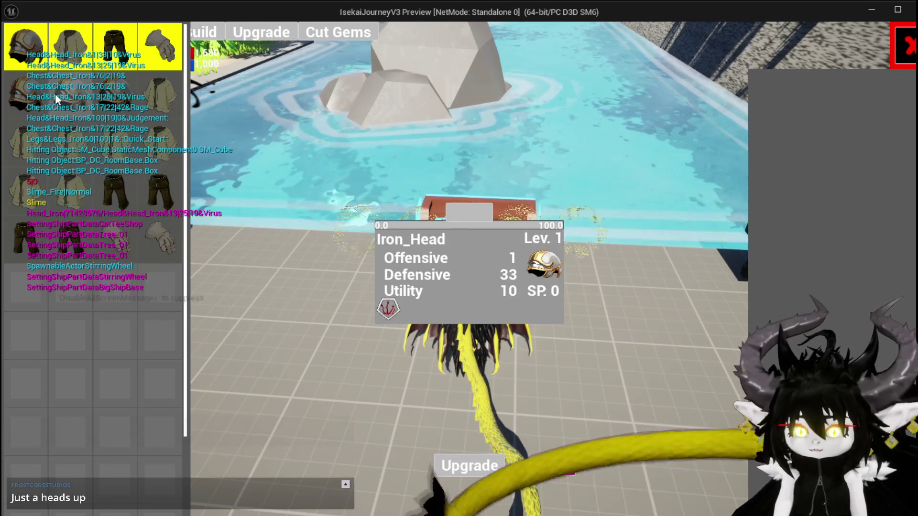
left_click(111, 99)
left_click(159, 99)
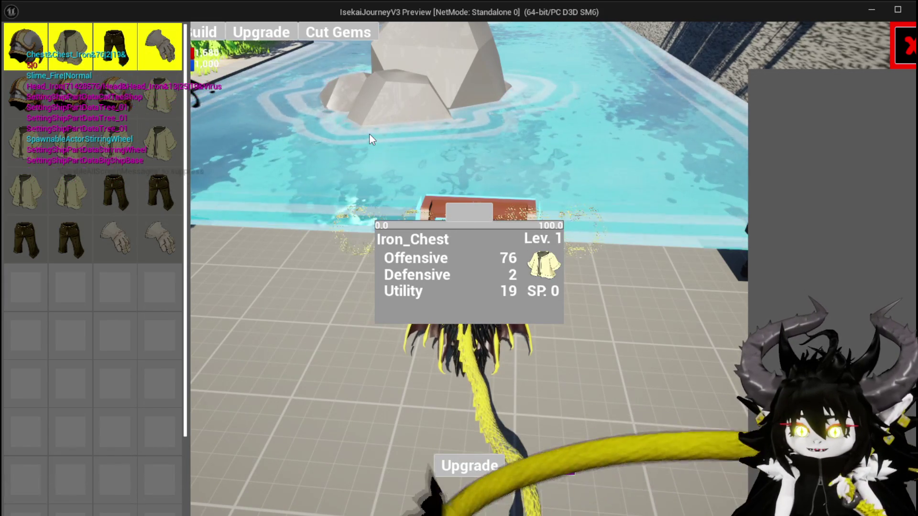
- Select the level 3 Iron_Head and socket two gems into its slots
left_click(105, 88)
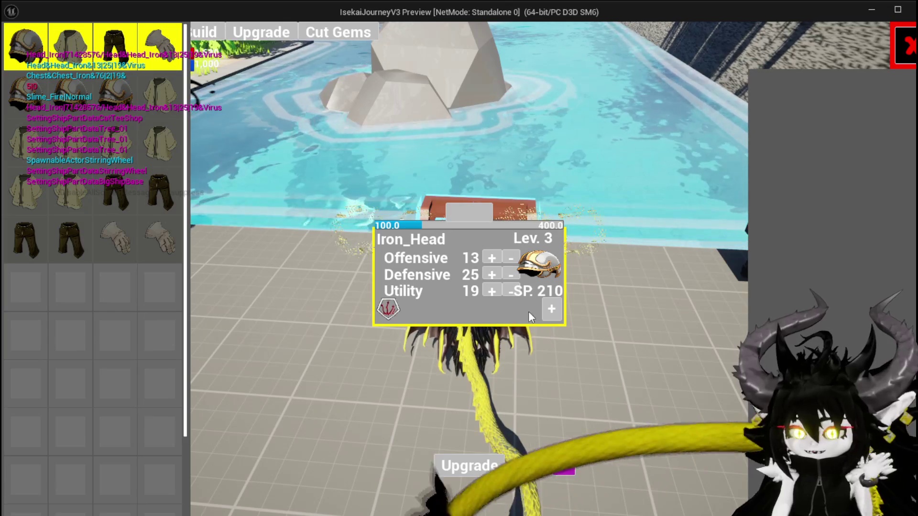
left_click(545, 311)
left_click(424, 357)
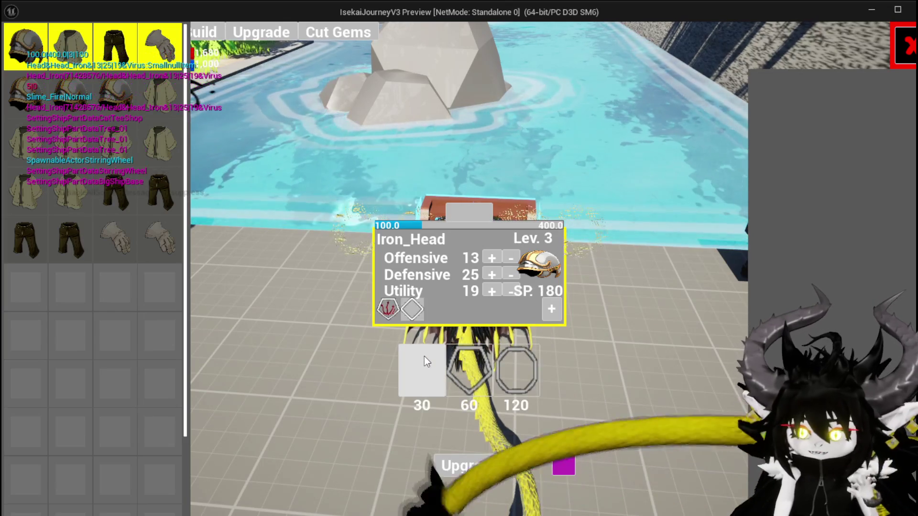
left_click(424, 357)
left_click(412, 306)
left_click(415, 310)
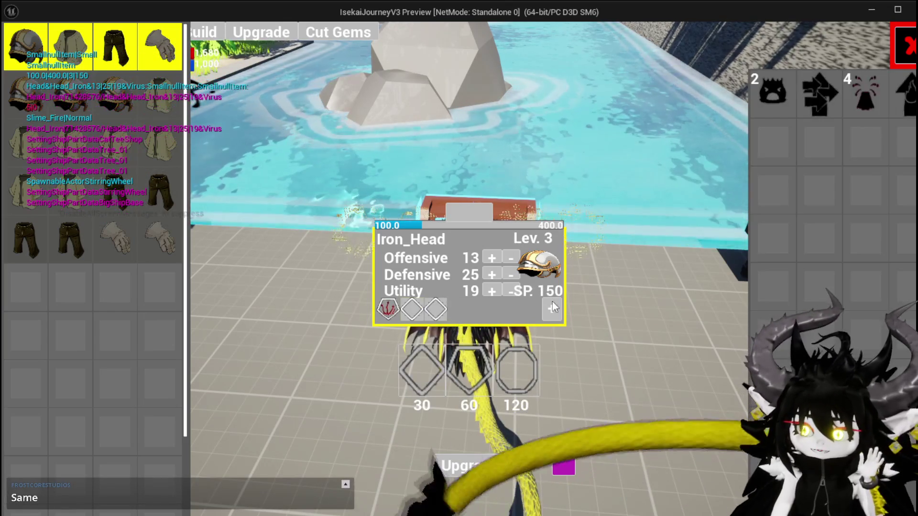
left_click(412, 309)
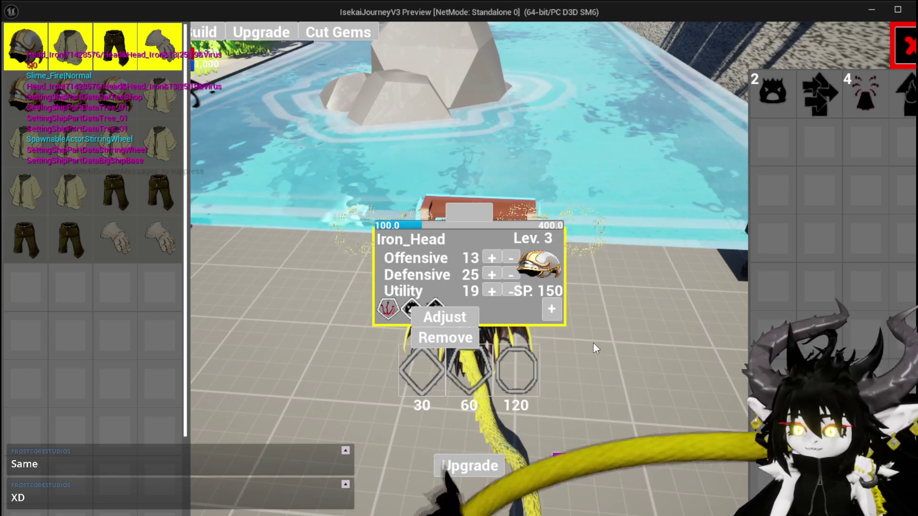
- Spend skill points to raise Defensive to 56 and Offensive to 73
left_click(484, 277)
left_click(484, 276)
left_click(483, 277)
left_click(483, 276)
left_click(483, 277)
left_click(487, 260)
left_click(488, 260)
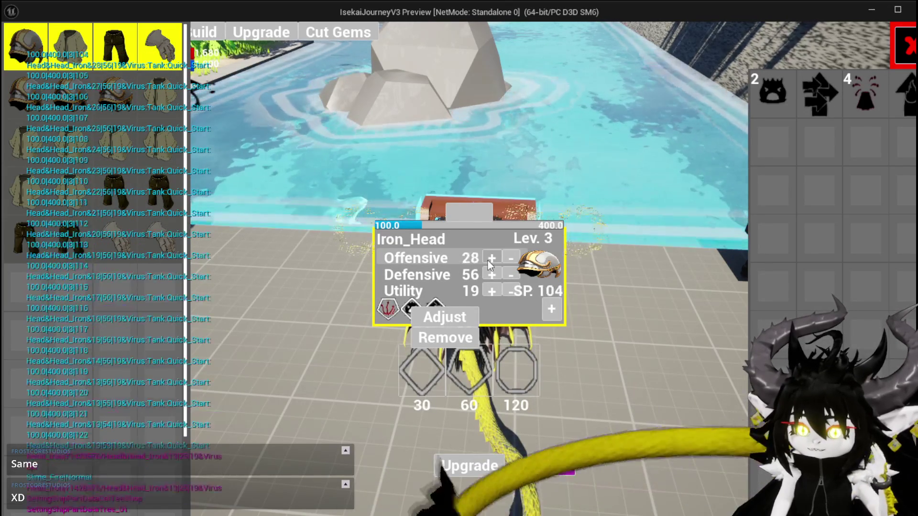
left_click(487, 260)
left_click(487, 260)
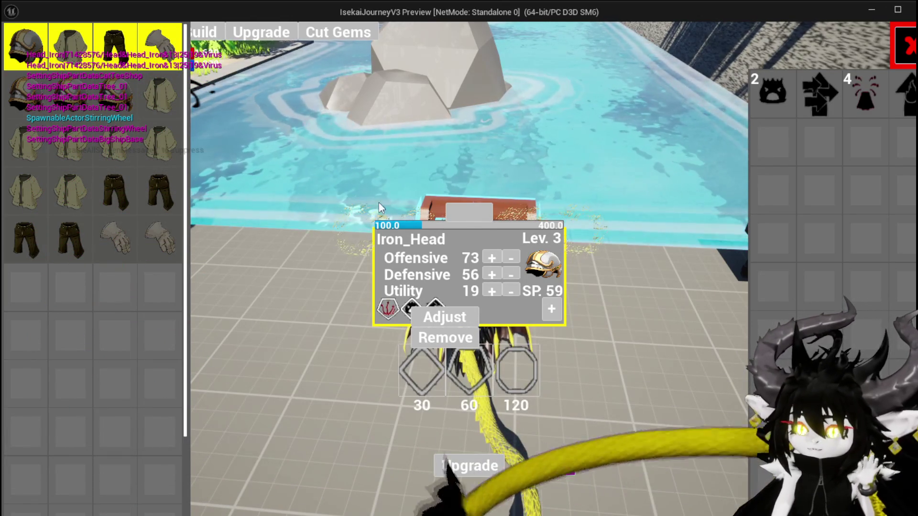
- Spend 300 essence on Iron_Head, raise Offensive to 80, and close the upgrade screen
left_click(455, 209)
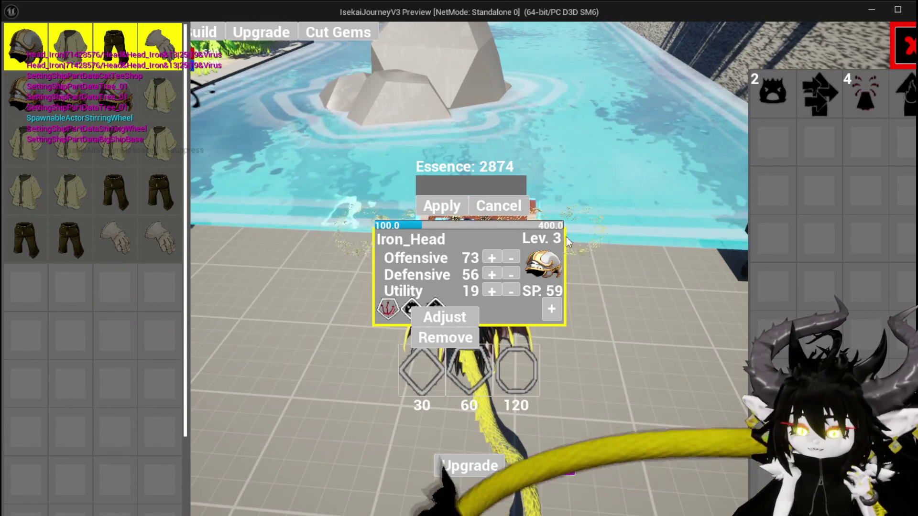
type("3")
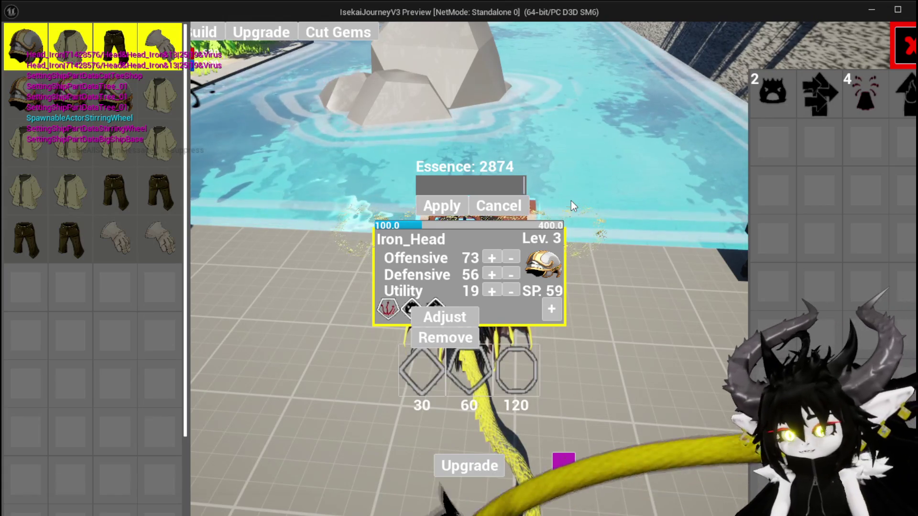
type("00")
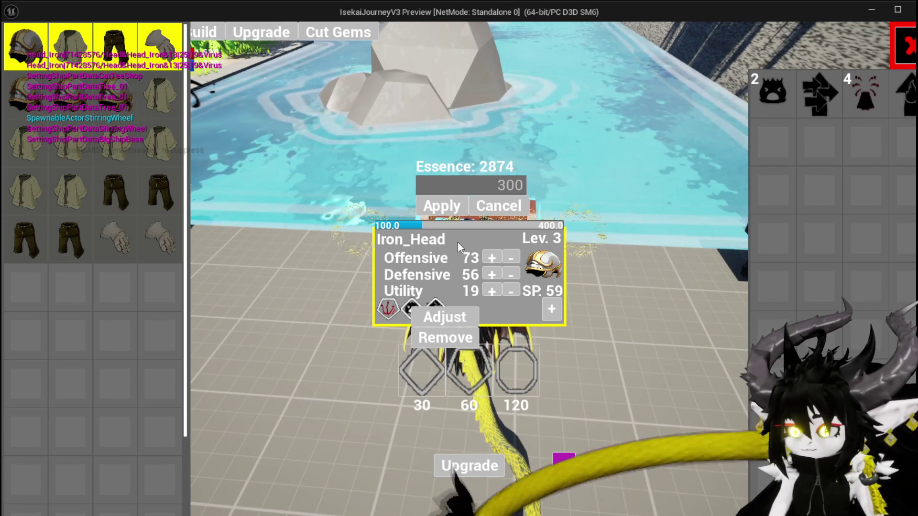
left_click(490, 258)
left_click(490, 258)
left_click(490, 257)
left_click(490, 258)
left_click(490, 257)
left_click(491, 258)
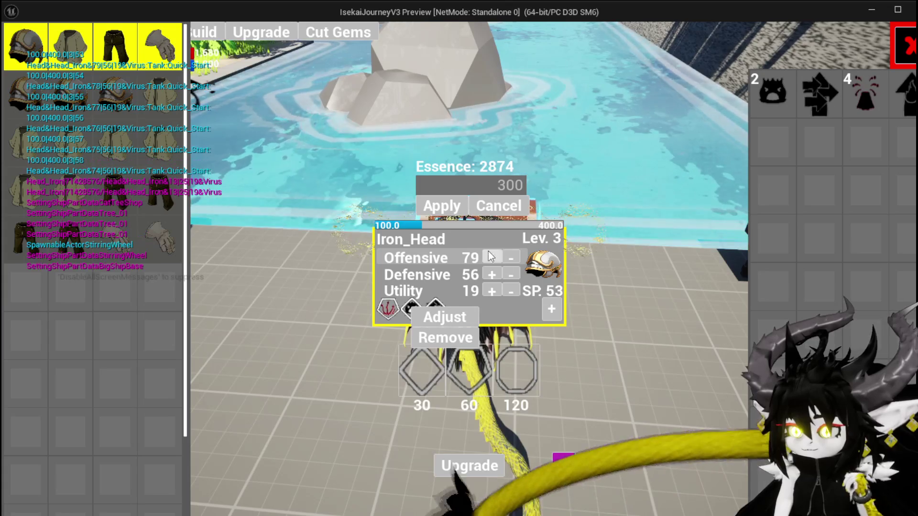
left_click(490, 257)
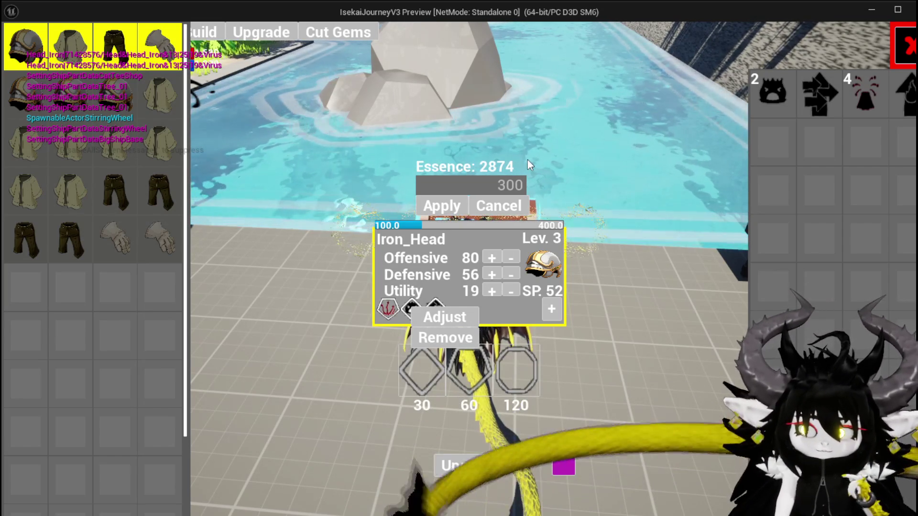
key("Escape")
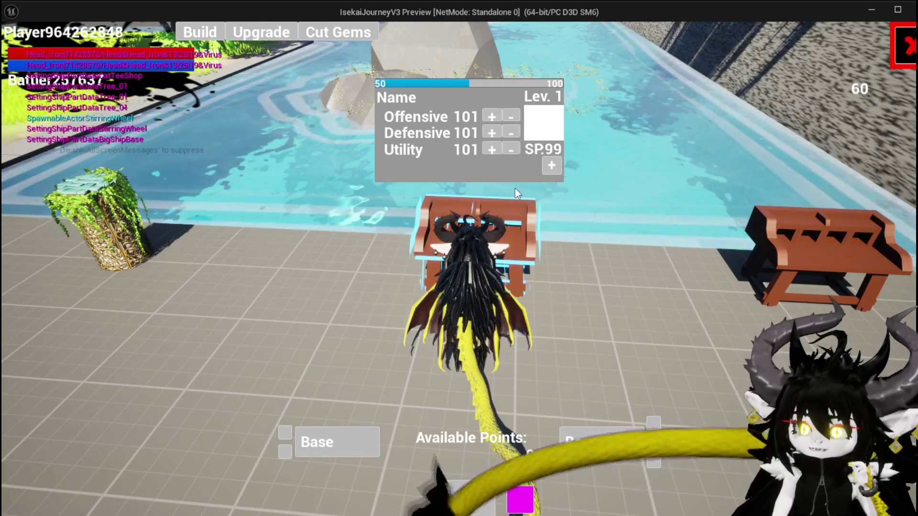
- Convert a red item, an iron bar and a wood bar from Resources into Available Points
left_click(628, 435)
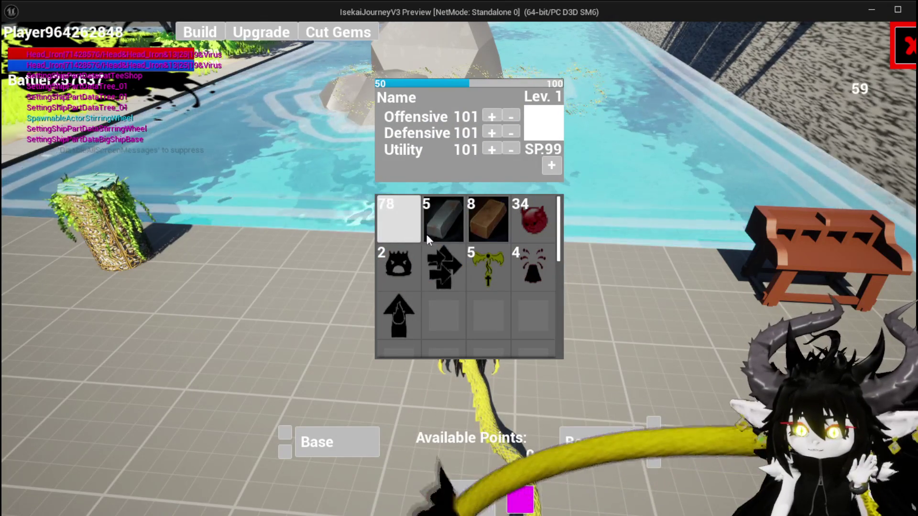
left_click(390, 217)
left_click(449, 217)
left_click(488, 217)
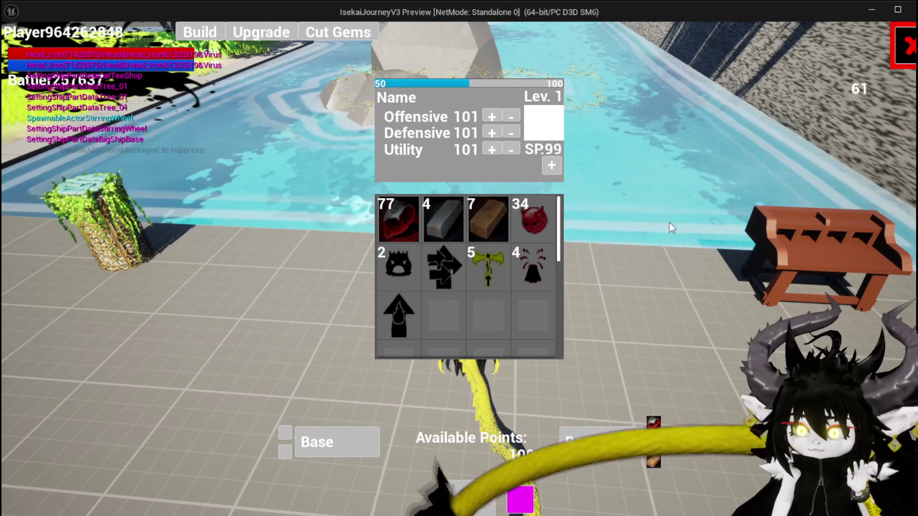
- Check Iron_Chest's stats on the Upgrade screen, then close the panels and return to play
left_click(551, 165)
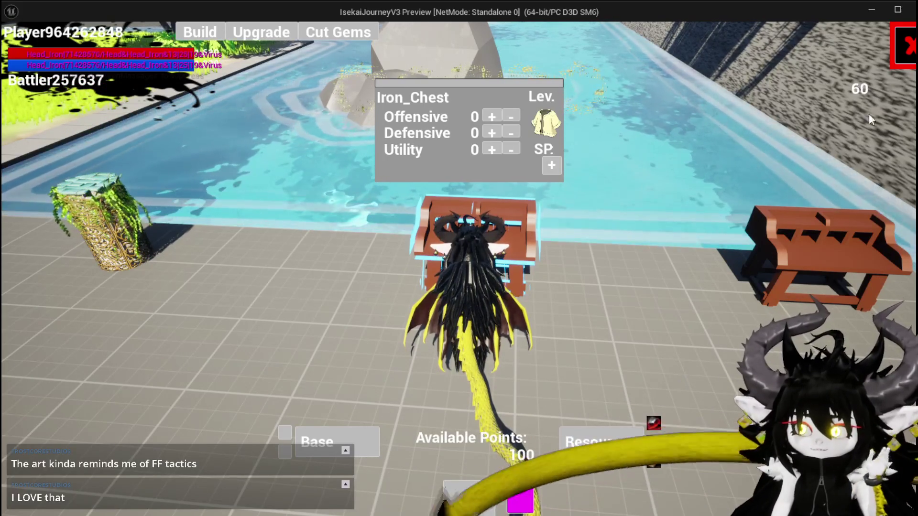
left_click(262, 38)
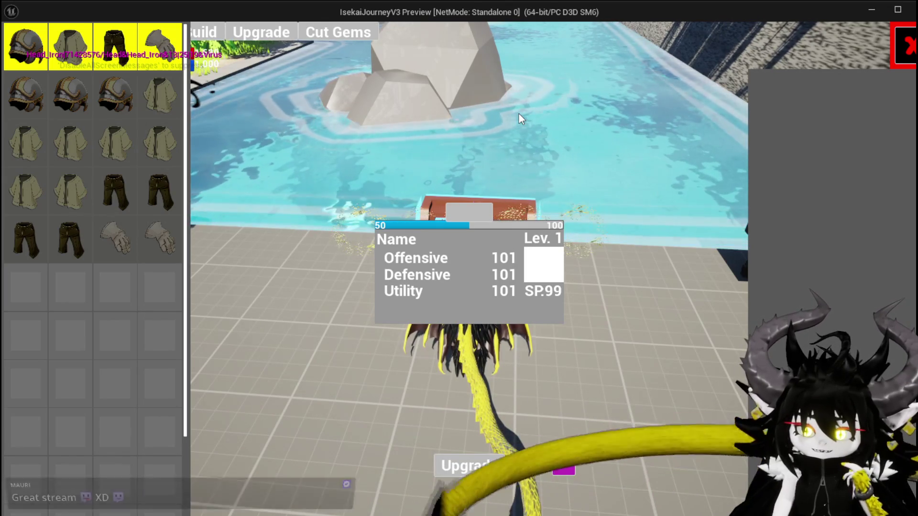
left_click(903, 46)
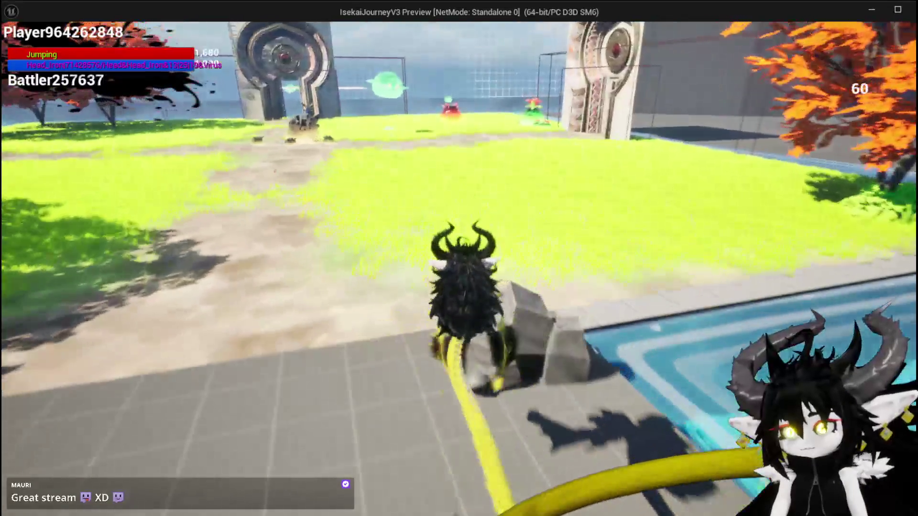
- Run and jump across the grass toward the pond, then over the grey floor toward the benches
key("space")
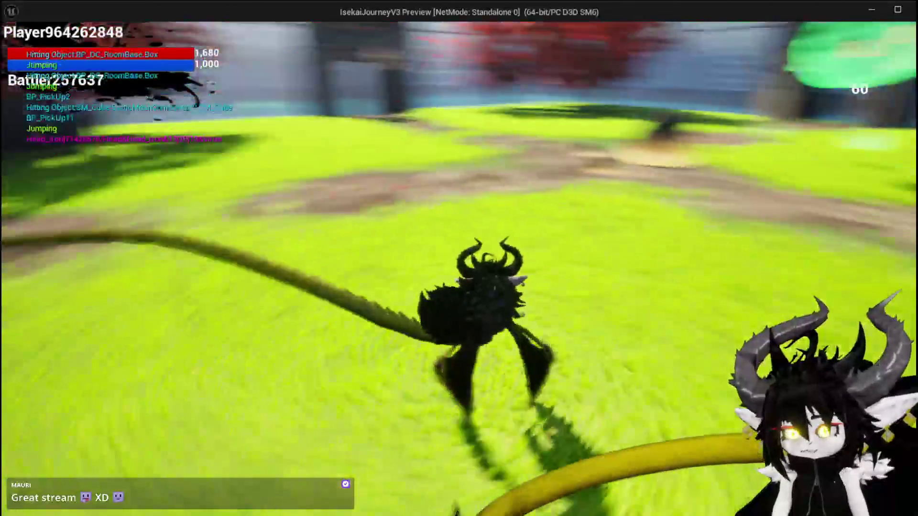
key("space")
key("space")
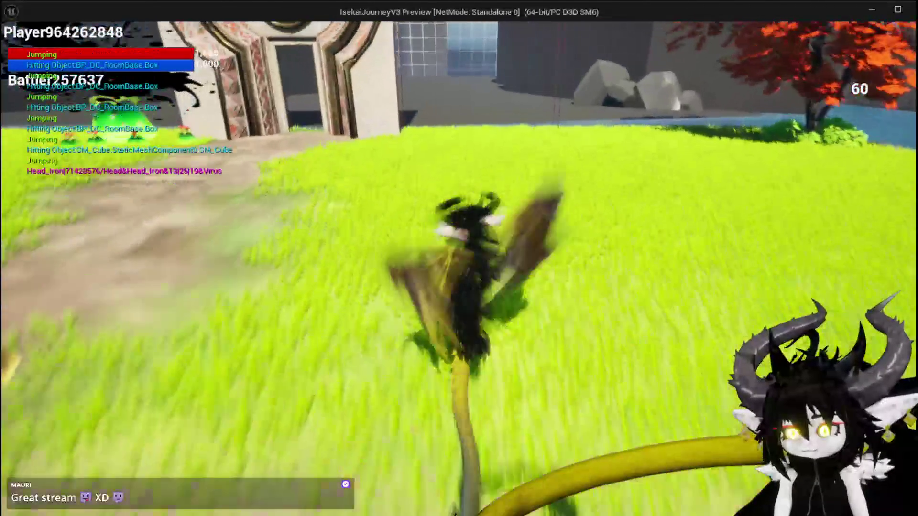
key("space")
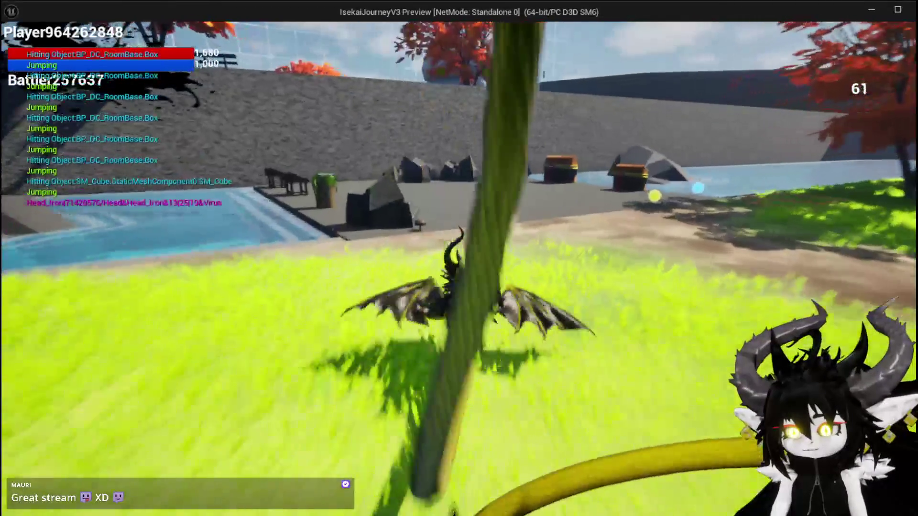
key("space")
key("w")
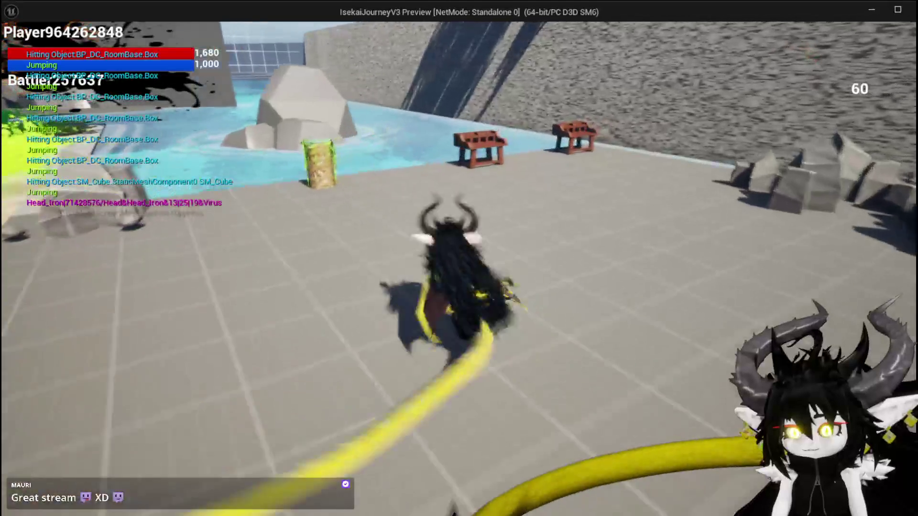
key("w")
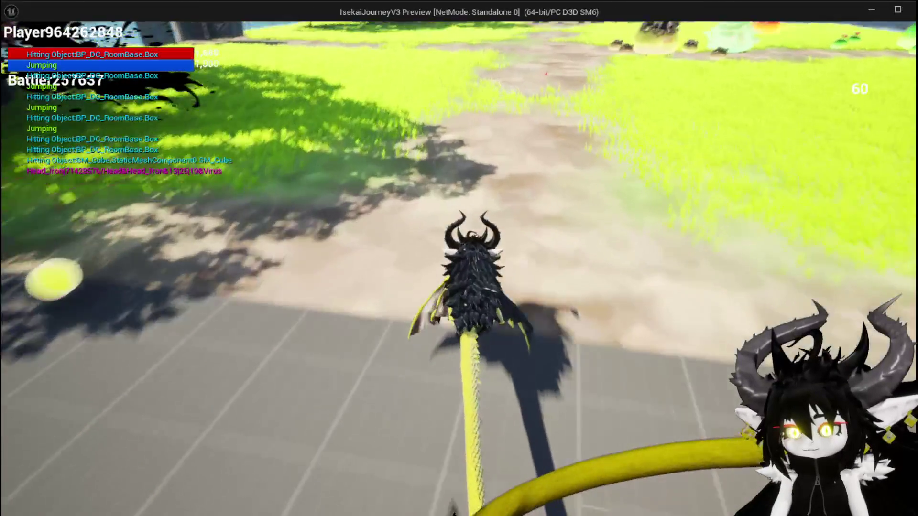
- Glide over the grass back to the grey floor and open the Equipment screen from the game menu
key("space")
key("w")
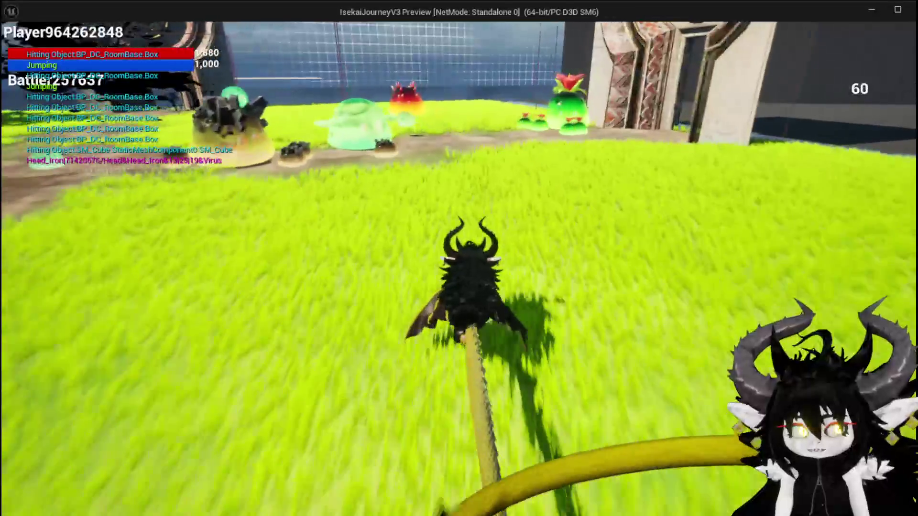
key("space")
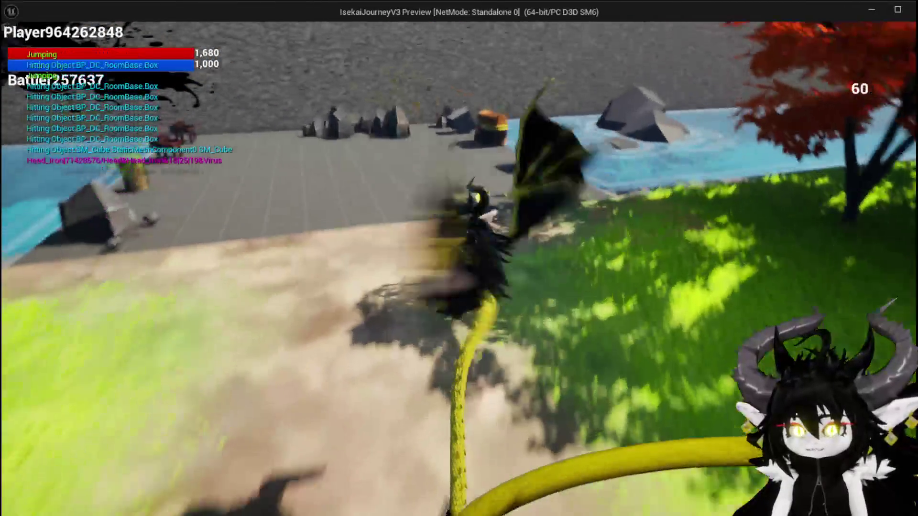
key("Tab")
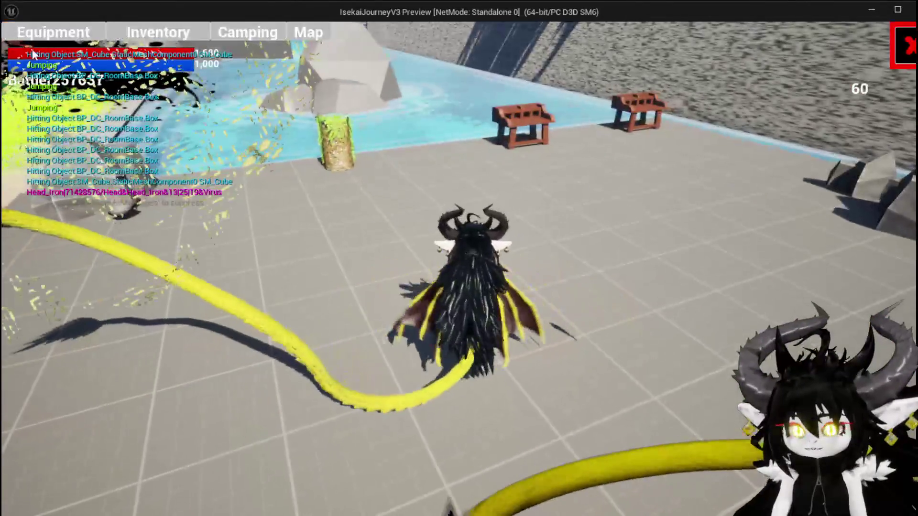
left_click(64, 42)
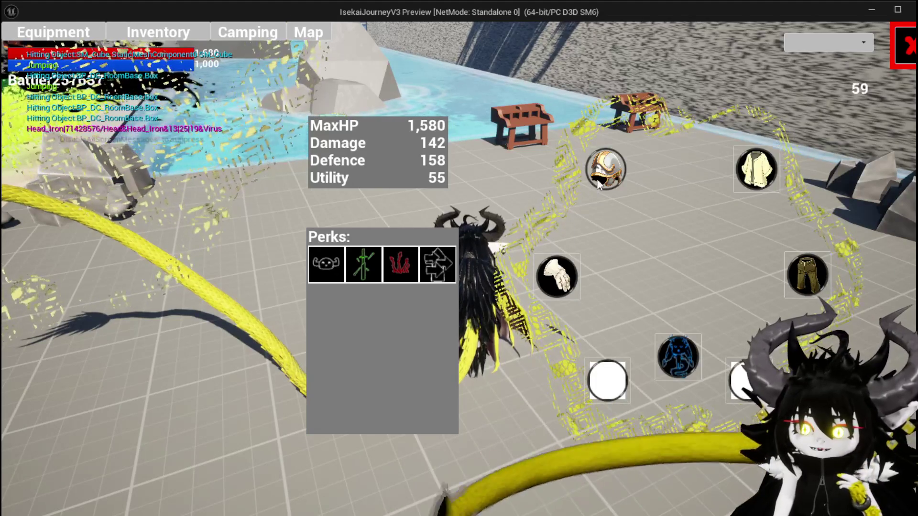
- Browse the available helmets, gloves, chest pieces and pants, then close the Equipment menu
left_click(592, 183)
left_click(567, 270)
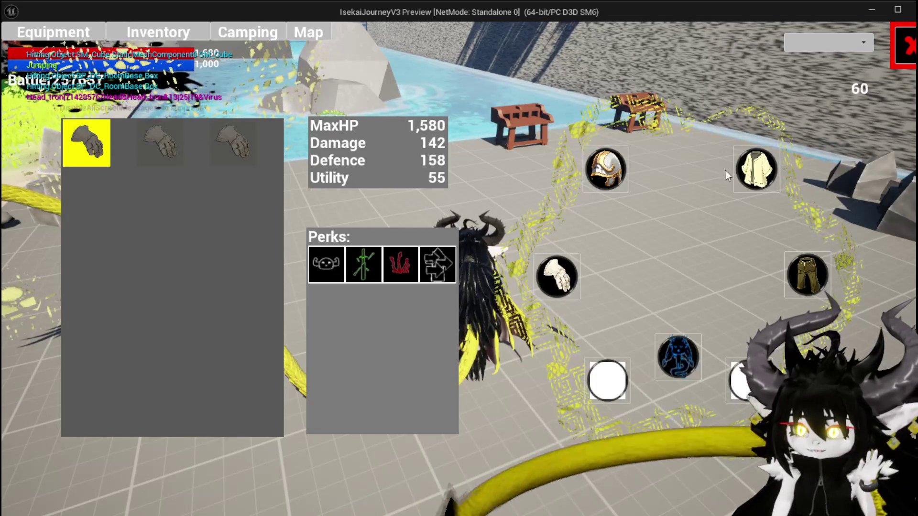
left_click(755, 170)
left_click(811, 274)
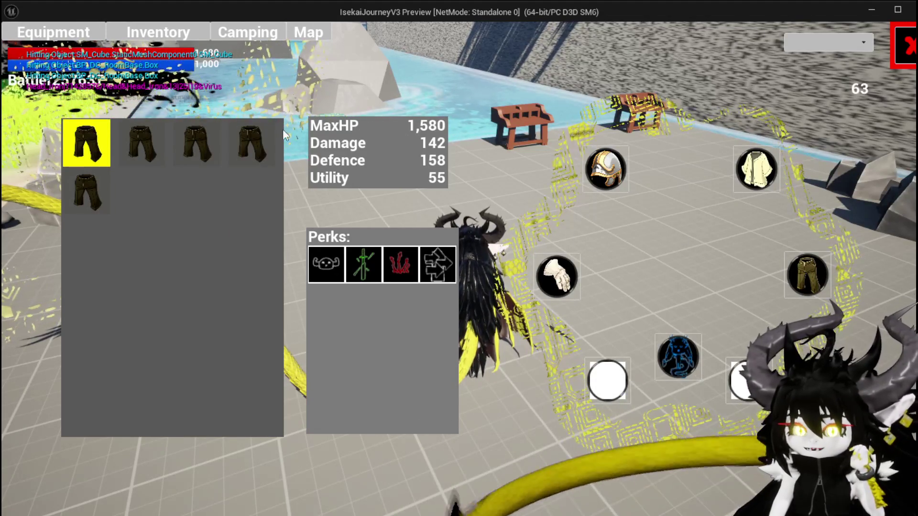
left_click(615, 152)
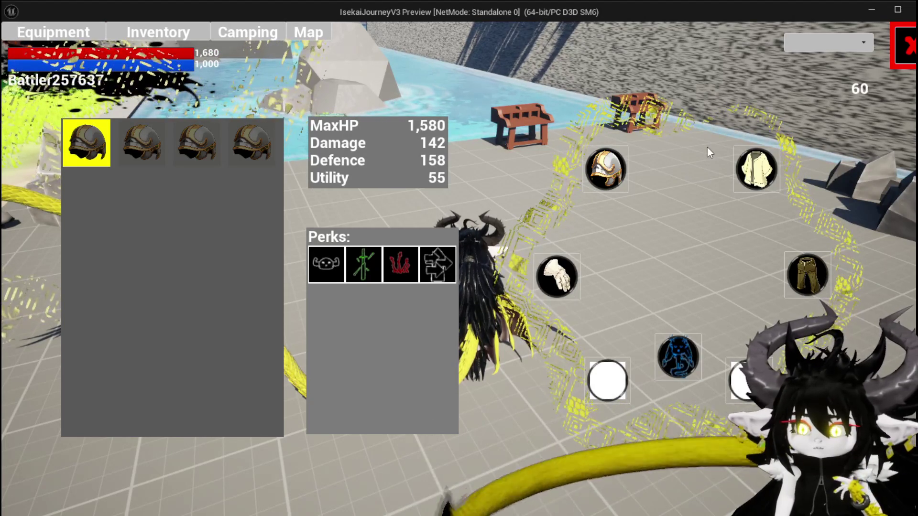
left_click(906, 58)
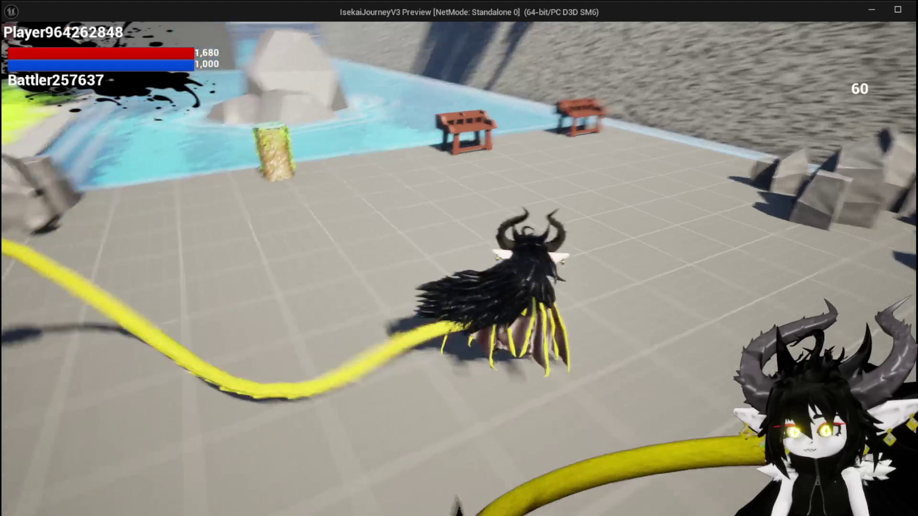
- End the preview and drop a W_EquipmentToolTipp getter node into W_EquipmentUpgrade's EventGraph
key("Escape")
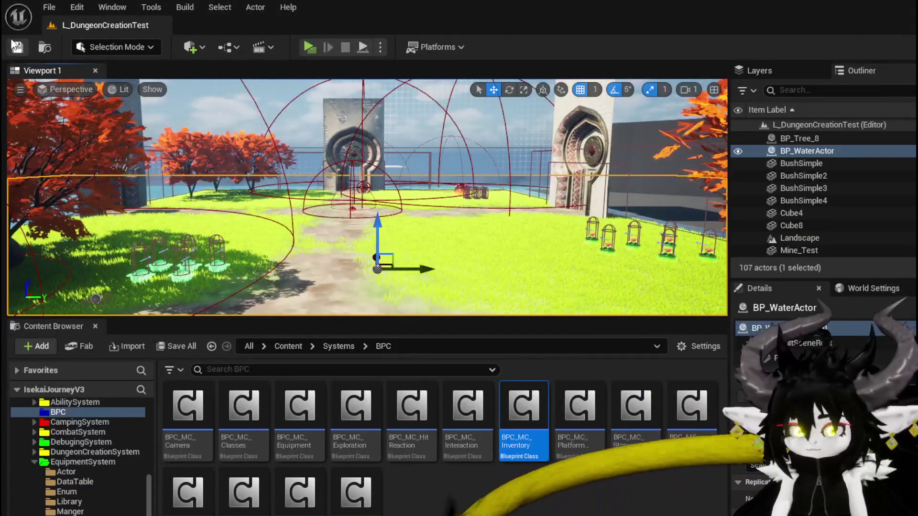
key("ctrl+s")
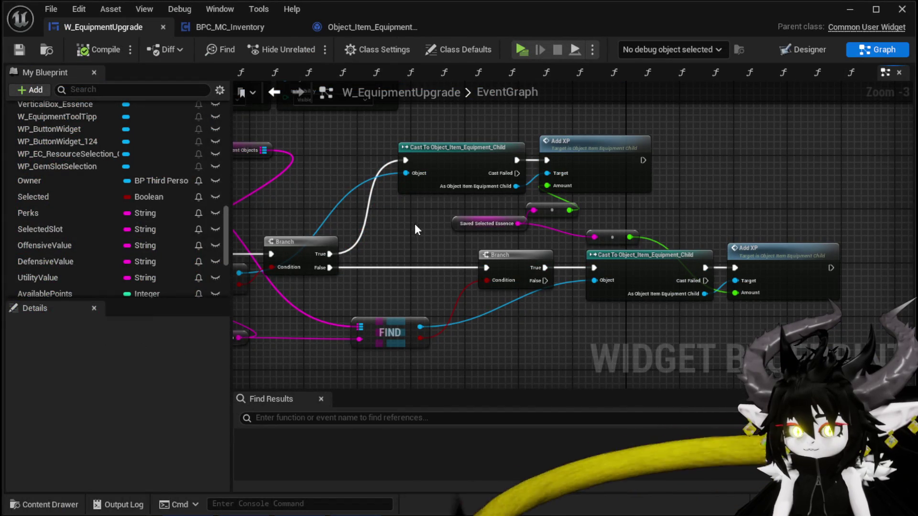
left_click(784, 51)
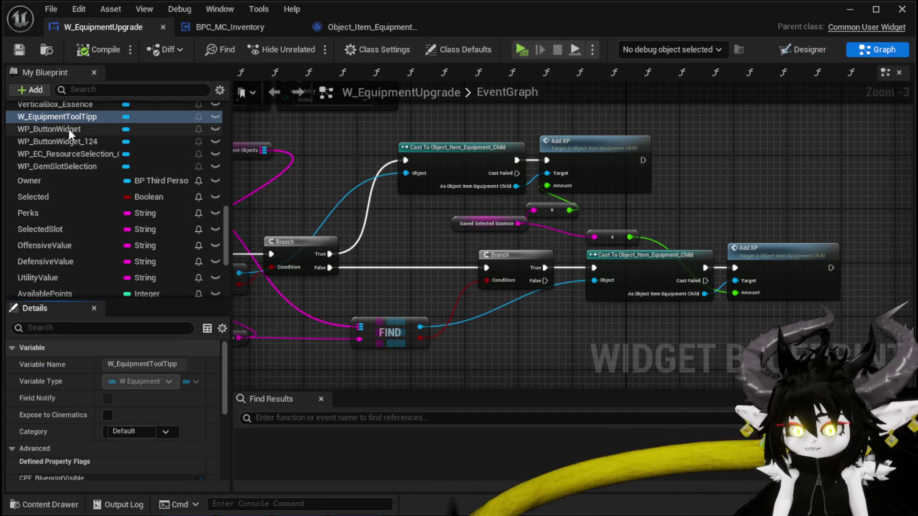
left_click(550, 134)
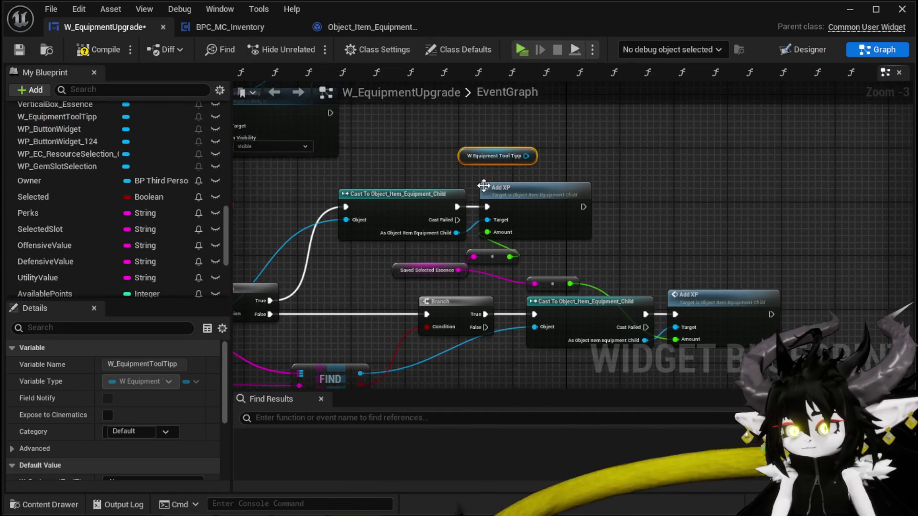
- Add a Set Equipment Progress call on the W Equipment Tool Tipp reference and open its function graph
left_click_drag(636, 165, 636, 165)
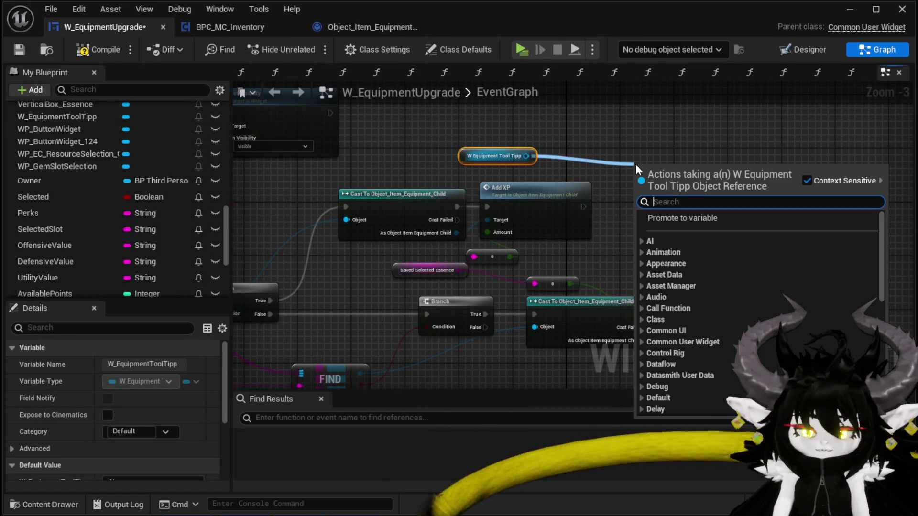
type("Set")
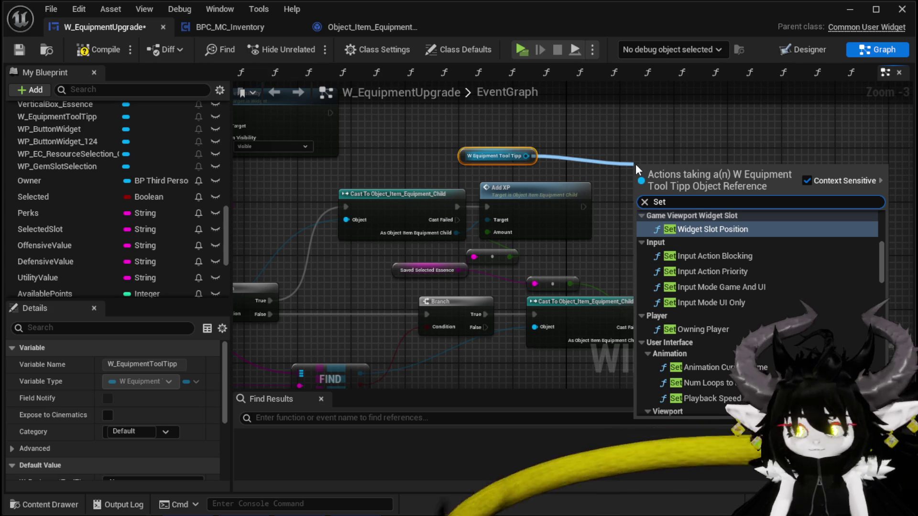
type(" Prog")
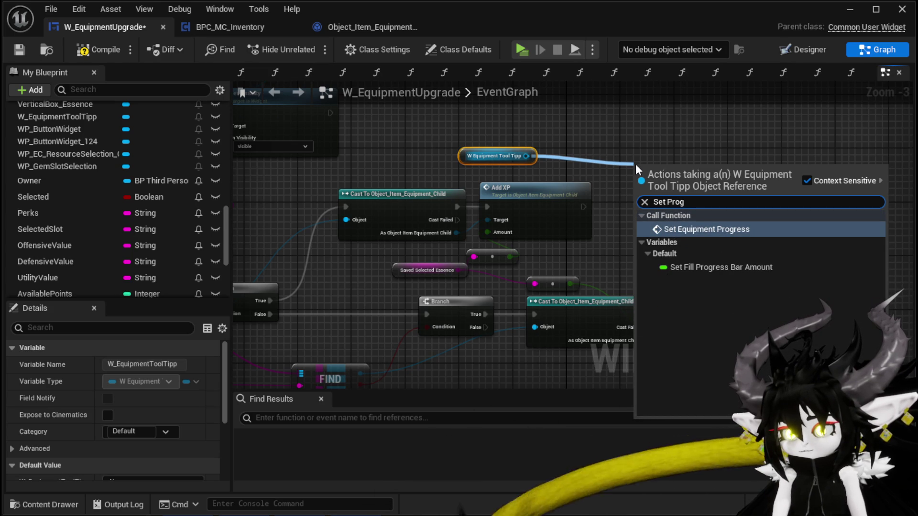
key("Return")
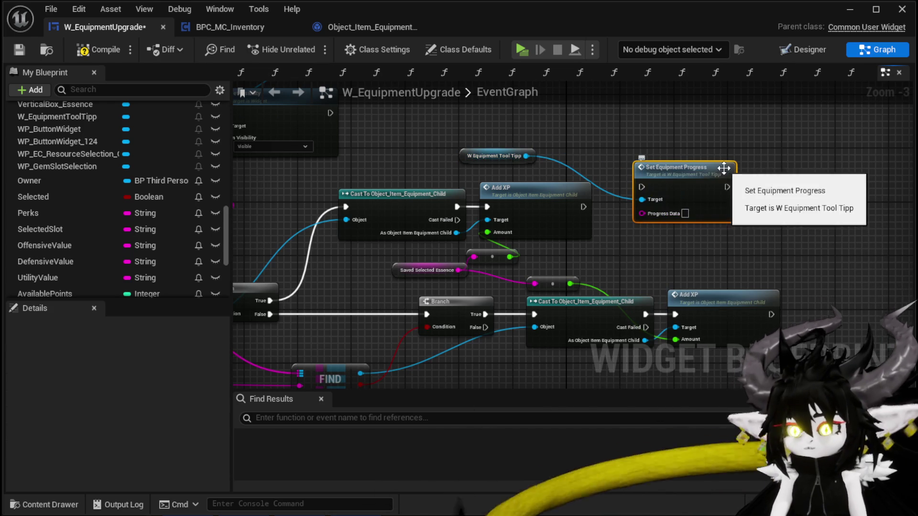
double_click(684, 180)
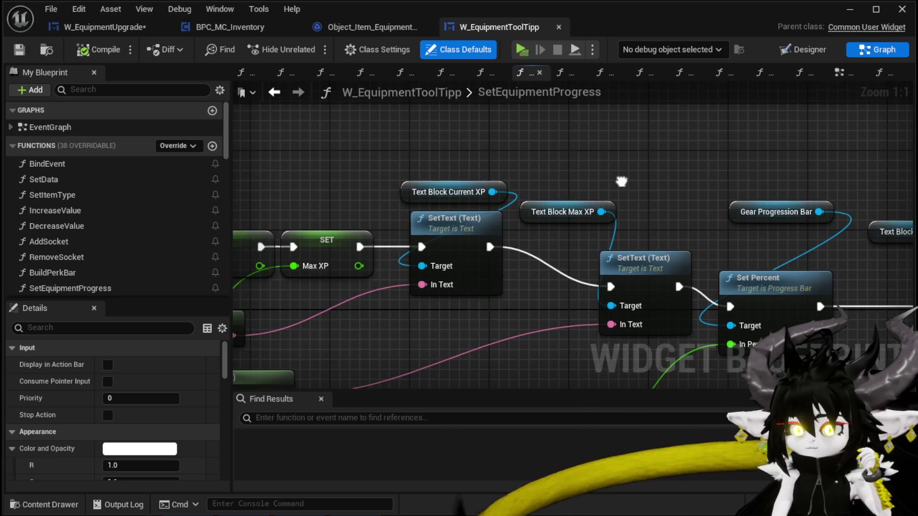
- Inspect the tooltip's SetEquipmentProgress and FillProgressBar function graphs
scroll(617, 232, "down", 4)
mouse_move(659, 230)
left_mouse_down()
mouse_move(640, 228)
mouse_move(675, 235)
left_mouse_up()
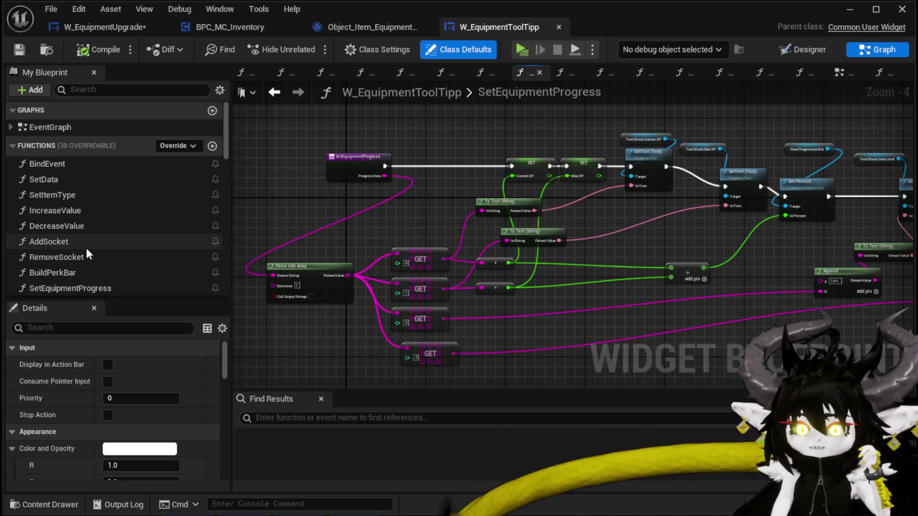
scroll(171, 233, "down", 3)
scroll(137, 229, "down", 3)
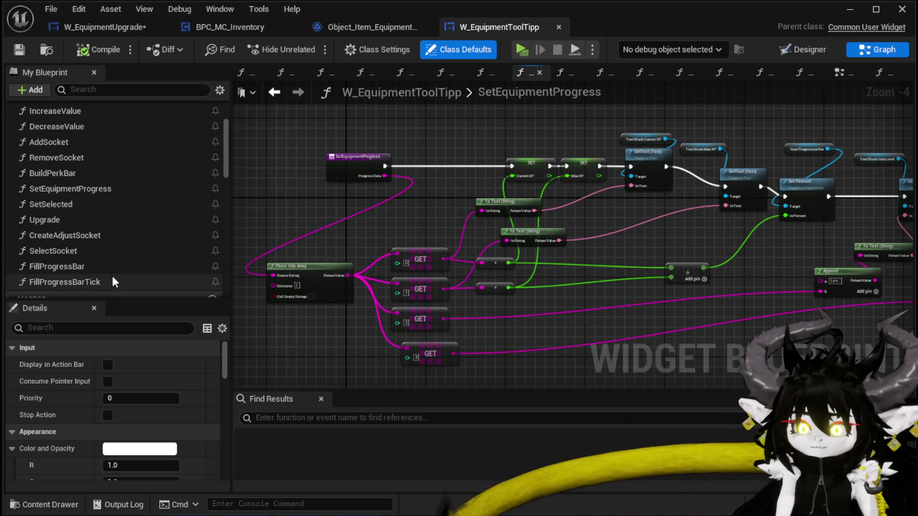
double_click(111, 267)
left_click_drag(471, 192, 469, 186)
scroll(375, 142, "down", 3)
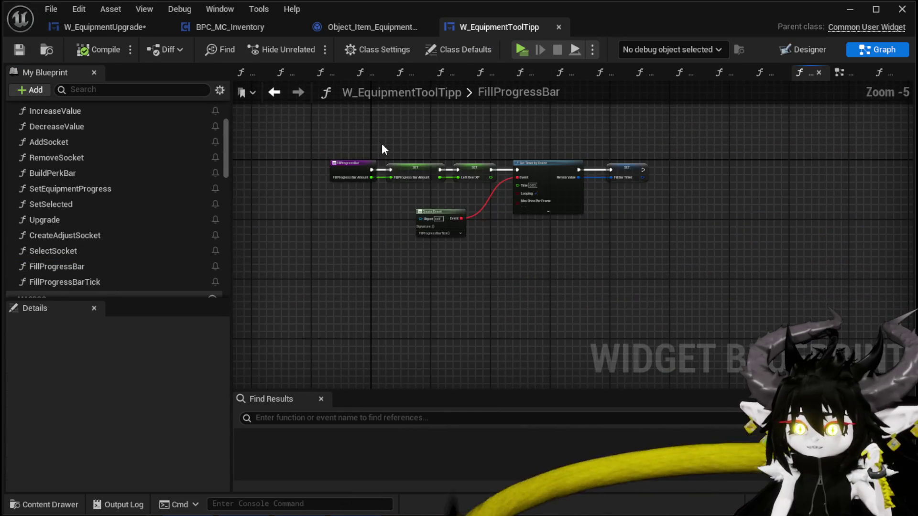
scroll(381, 143, "up", 3)
left_click_drag(446, 154, 402, 150)
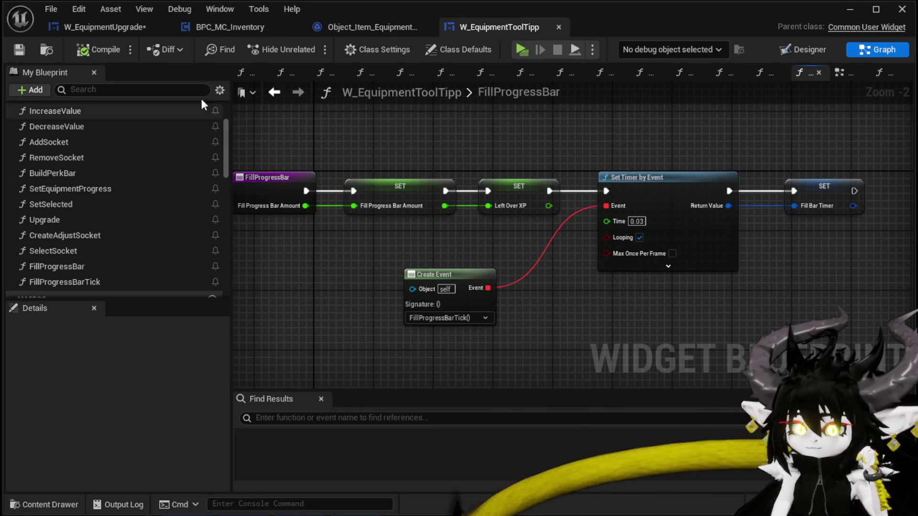
- Check the FillProgressBarTick function, then return to the W_EquipmentUpgrade blueprint
left_click(280, 93)
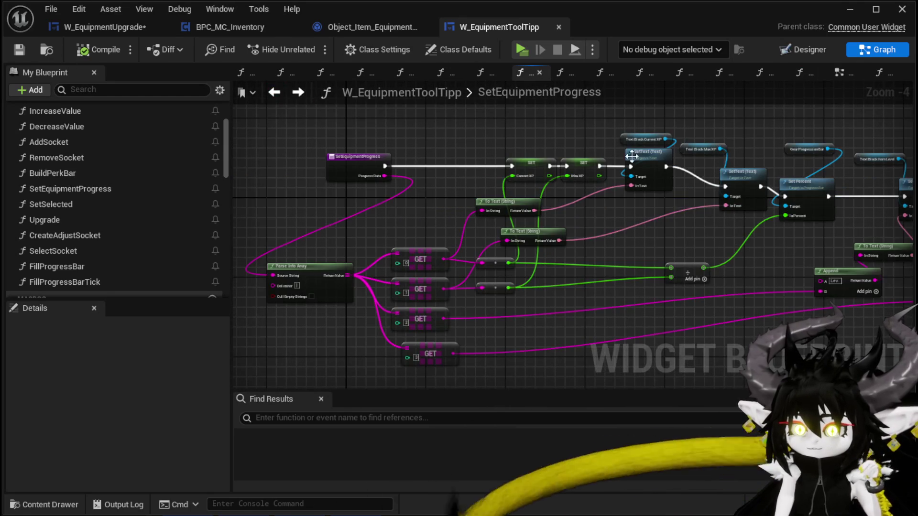
left_click(282, 93)
left_click(105, 27)
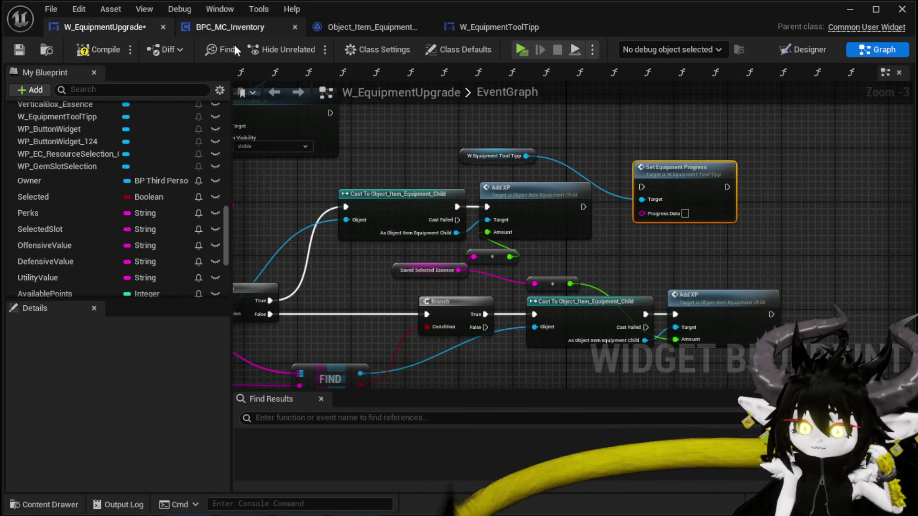
- Add a tooltip Fill Progress Bar call after Add XP, fed by the essence amount
left_click_drag(528, 156, 645, 160)
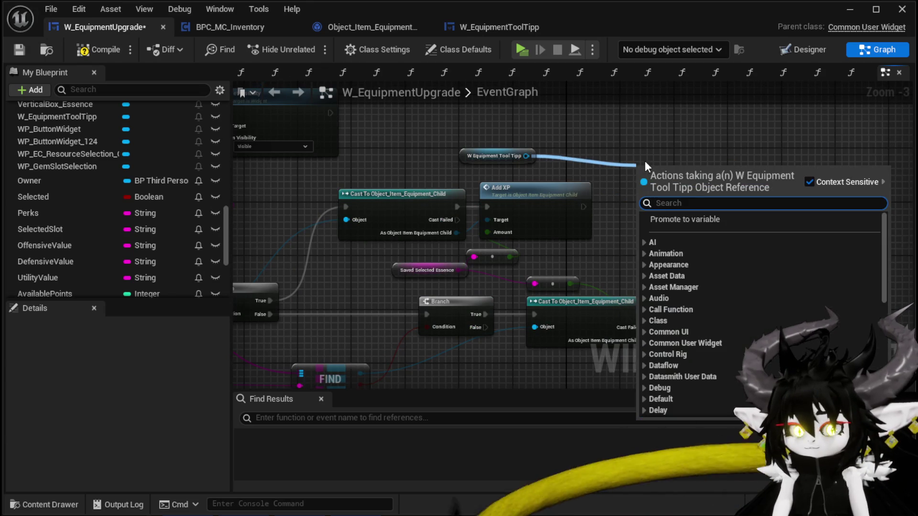
type("Fill")
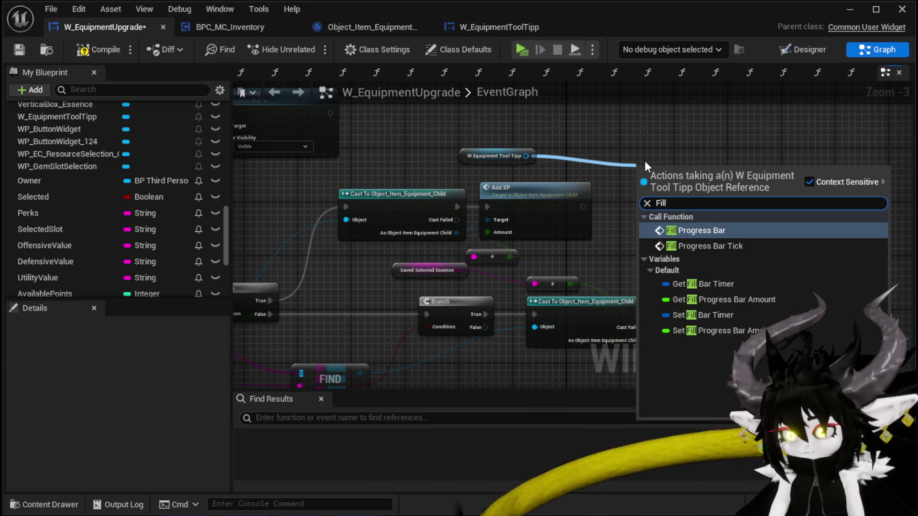
left_click(693, 230)
left_click_drag(583, 206, 632, 196)
mouse_move(510, 257)
left_mouse_down()
mouse_move(521, 262)
mouse_move(642, 216)
left_mouse_up()
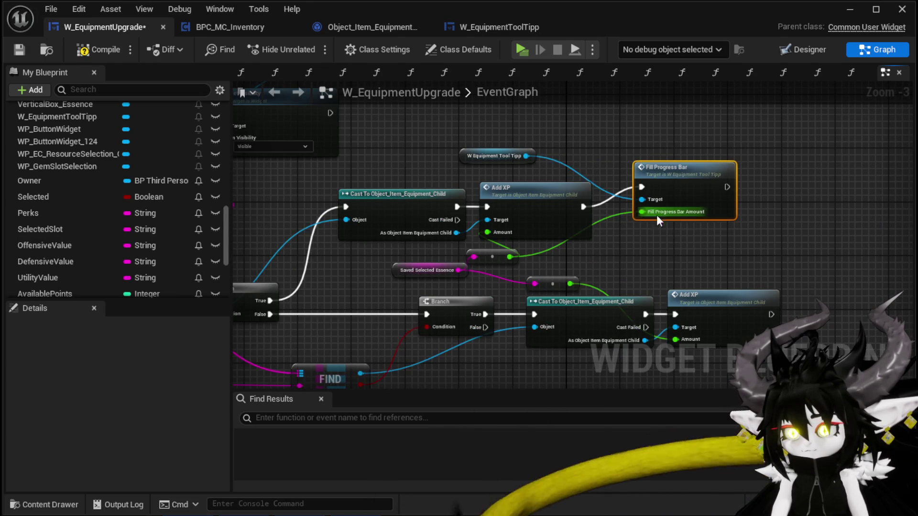
- Duplicate the Fill Progress Bar call and run it after the second Add XP
key("ctrl+c")
key("ctrl+v")
mouse_move(678, 283)
left_mouse_down()
mouse_move(701, 296)
mouse_move(759, 258)
left_mouse_up()
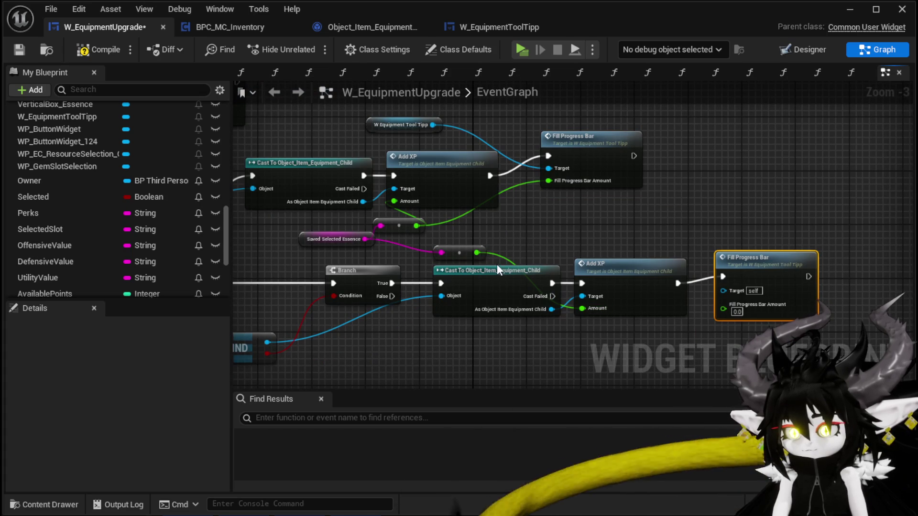
- Wire the essence amount and tooltip reference into the lower Fill Progress Bar, then compile
left_click_drag(737, 313, 736, 314)
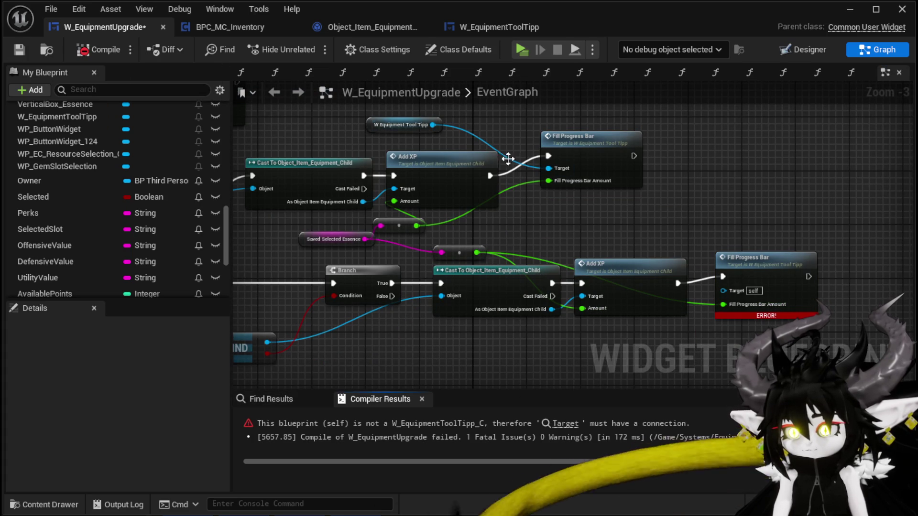
left_click_drag(371, 125, 492, 192)
left_click_drag(605, 218, 736, 290)
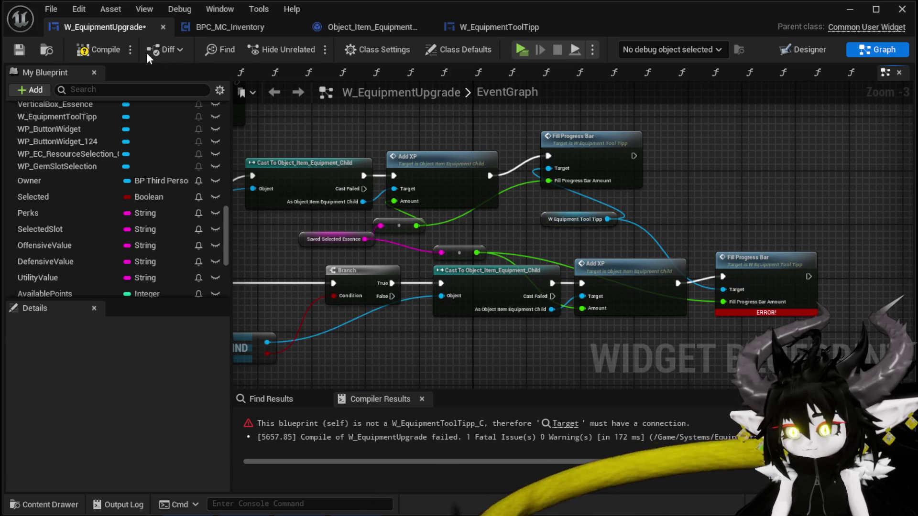
left_click(97, 50)
- Route both amount wires from the upper conversion node, recompile and save W_EquipmentUpgrade
mouse_move(477, 252)
left_mouse_down()
mouse_move(412, 224)
mouse_move(415, 243)
left_mouse_up()
left_click(467, 252)
left_click(97, 50)
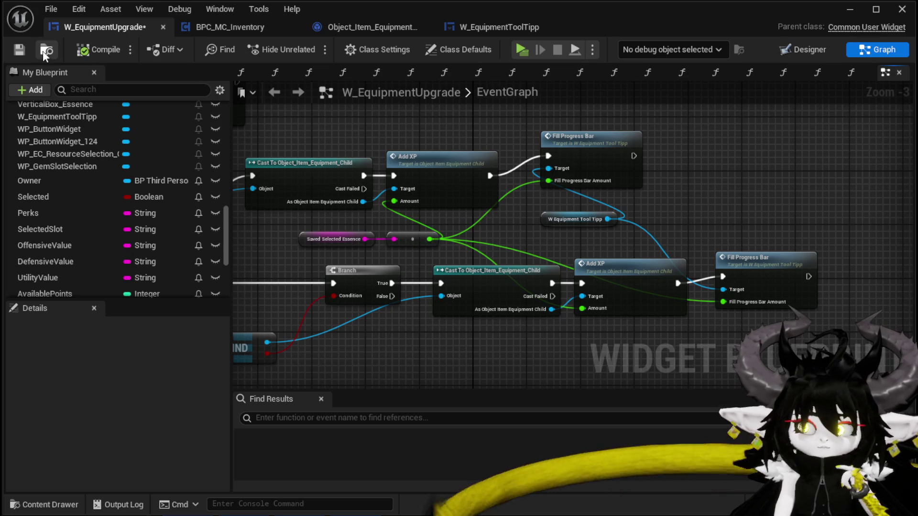
left_click(19, 50)
- Align the lower Fill Progress Bar node and pan over to the On Pressed handler
left_click_drag(737, 262, 730, 269)
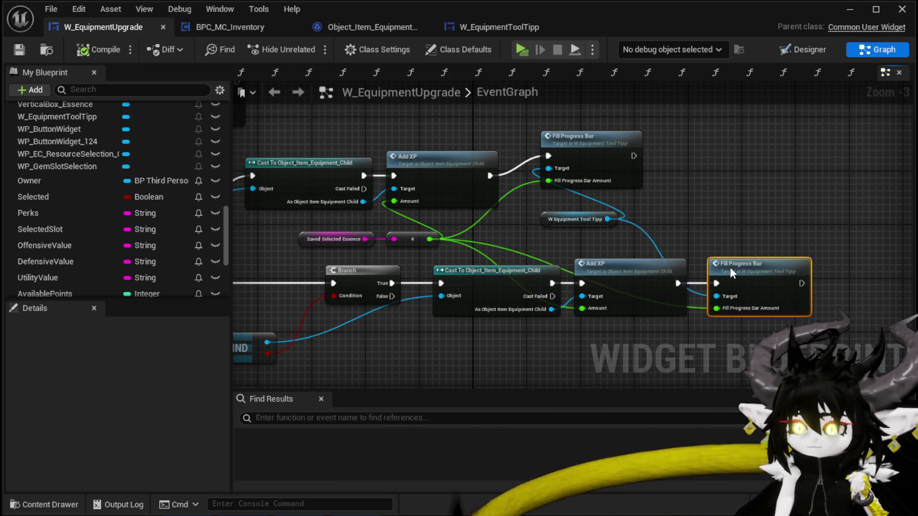
left_click_drag(710, 225, 788, 218)
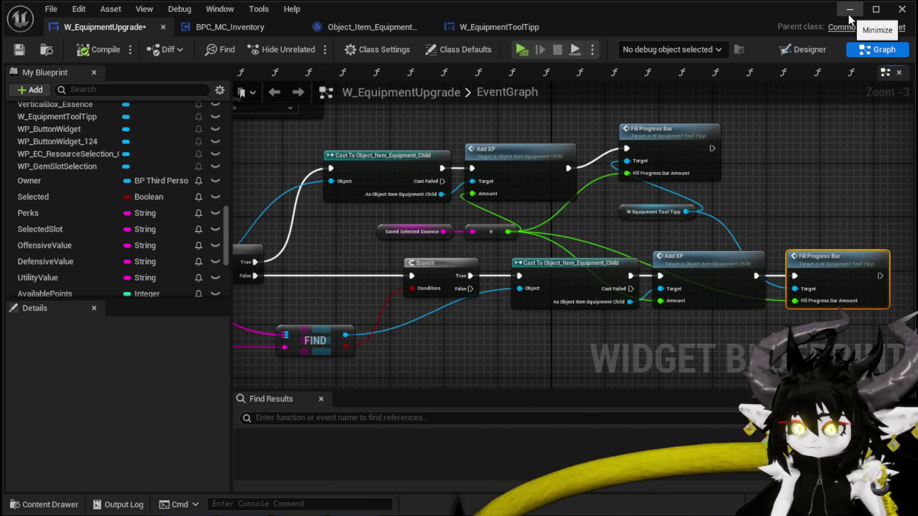
left_click(382, 233)
mouse_move(355, 248)
left_mouse_down()
mouse_move(737, 182)
mouse_move(618, 170)
mouse_move(663, 227)
mouse_move(814, 172)
left_mouse_up()
left_click(323, 267)
- Rearrange the FIND, getter and SetText nodes beside the On Pressed handler
key("ctrl+v")
mouse_move(545, 217)
left_mouse_down()
mouse_move(412, 244)
mouse_move(462, 265)
left_mouse_up()
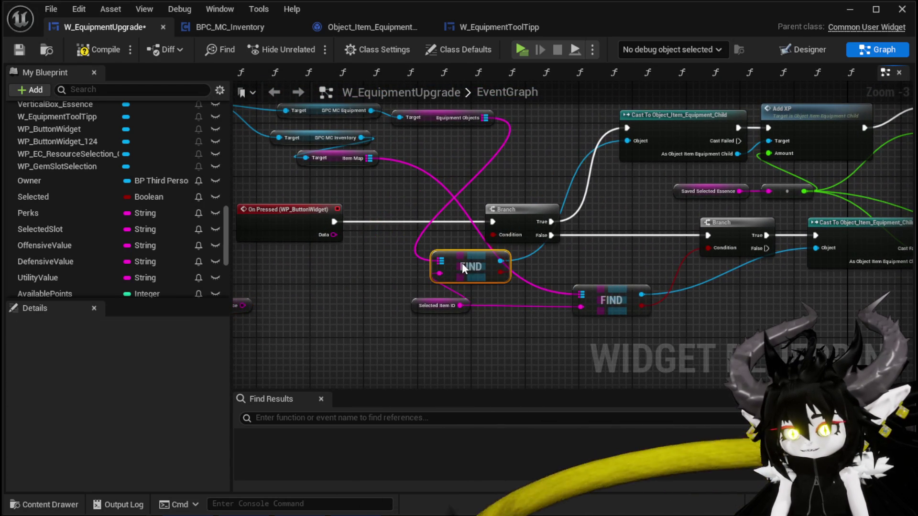
mouse_move(423, 305)
left_mouse_down()
mouse_move(369, 306)
mouse_move(453, 272)
mouse_move(557, 265)
mouse_move(615, 239)
left_mouse_up()
left_click_drag(431, 273, 337, 260)
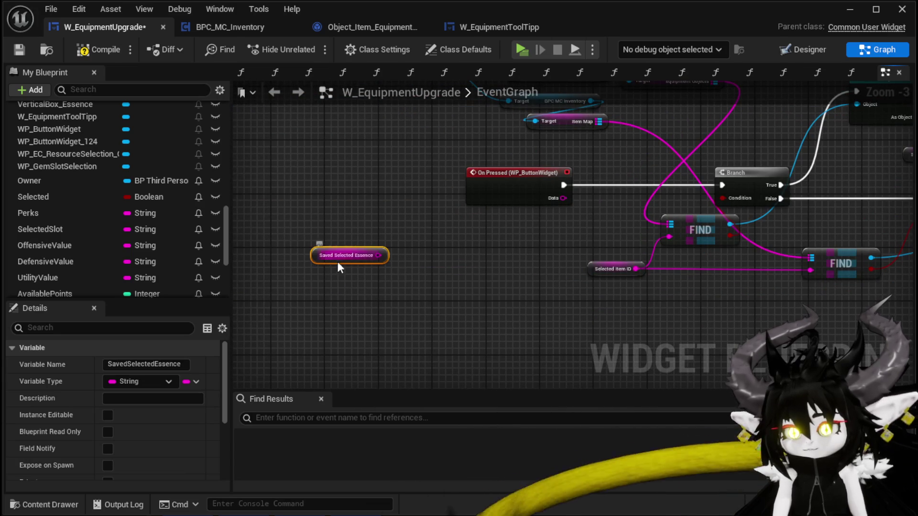
scroll(280, 213, "down", 2)
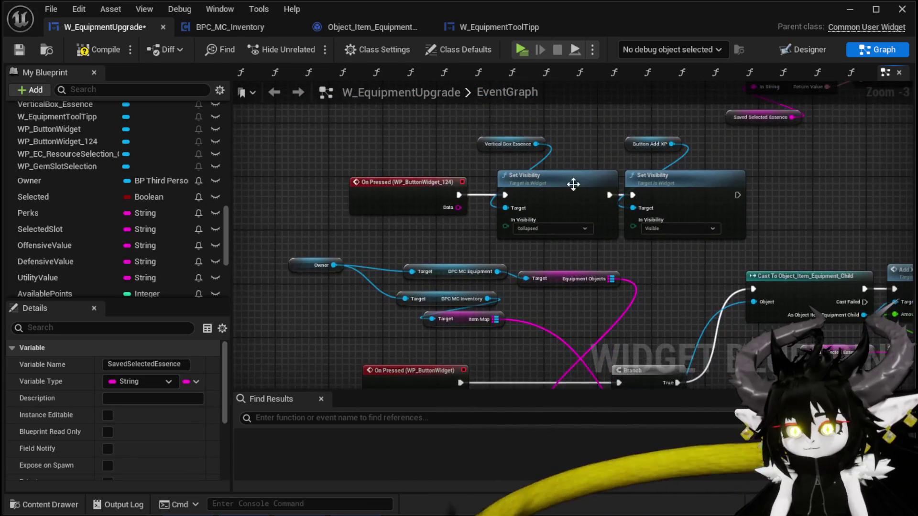
scroll(540, 252, "up", 2)
right_click(540, 251)
left_click_drag(481, 285, 567, 210)
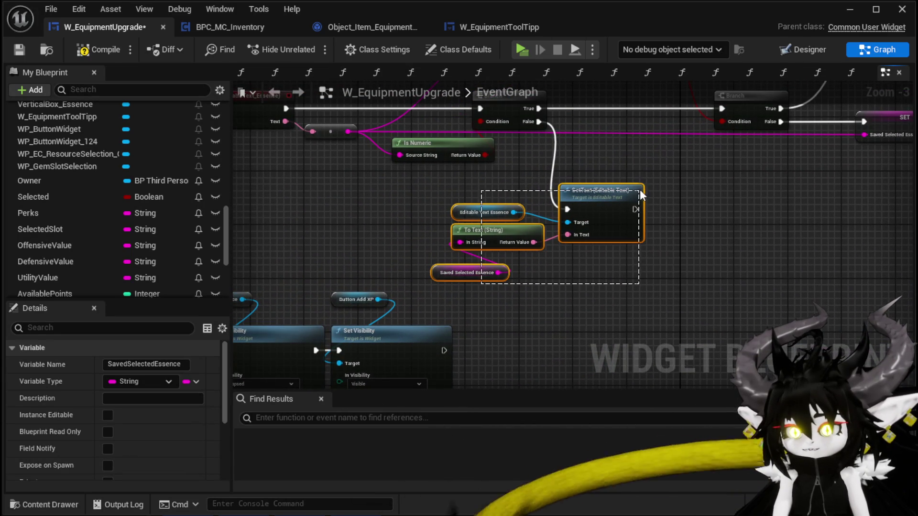
mouse_move(481, 230)
left_mouse_down()
mouse_move(368, 293)
mouse_move(406, 273)
left_mouse_up()
left_click_drag(367, 239, 355, 281)
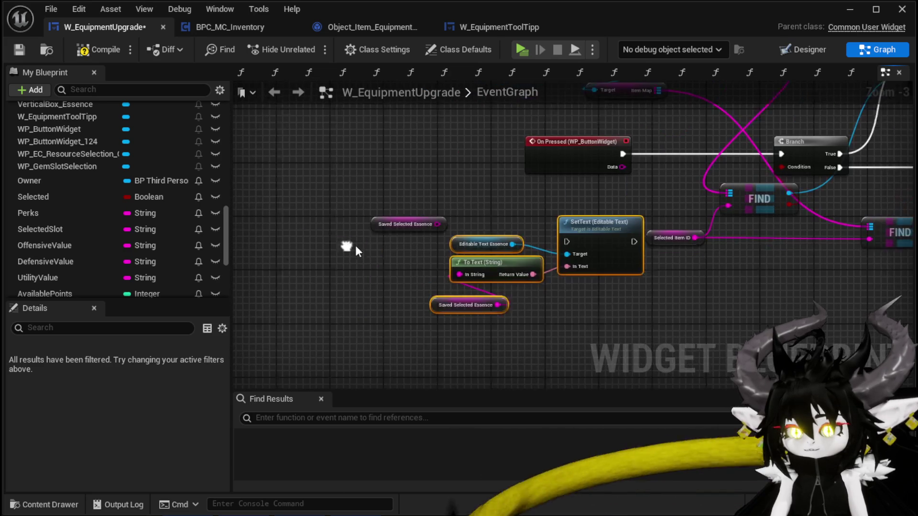
left_click_drag(355, 245, 326, 254)
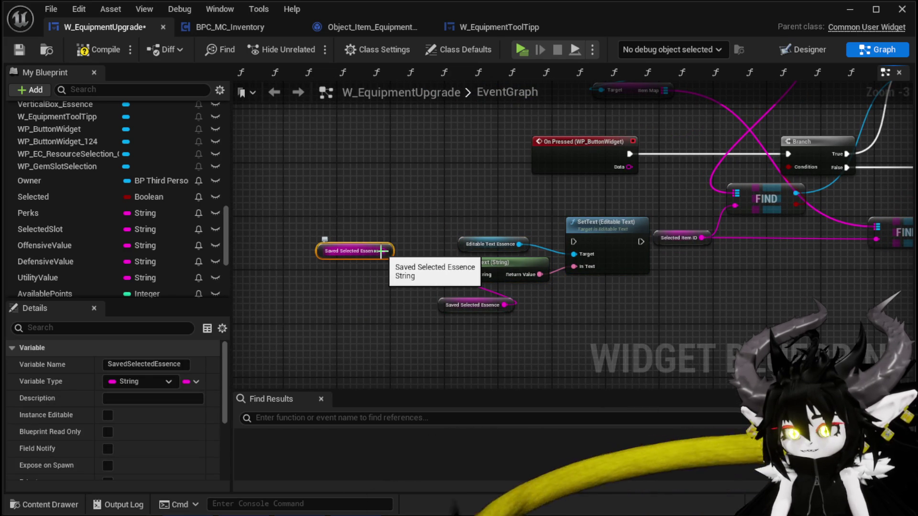
- Add a SET Saved Selected Essence node feeding To Text and running into SetText
scroll(87, 245, "down", 5)
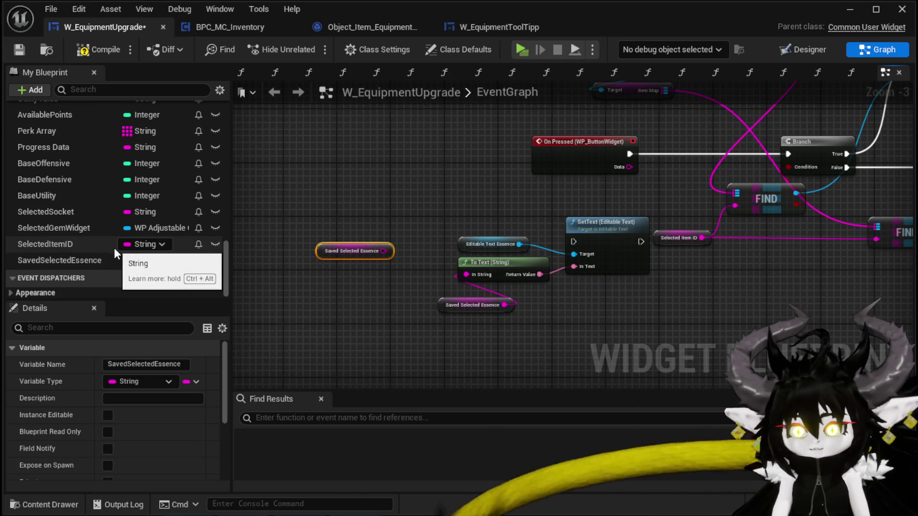
mouse_move(44, 262)
left_mouse_down()
mouse_move(360, 197)
mouse_move(366, 206)
left_mouse_up()
left_click(389, 234)
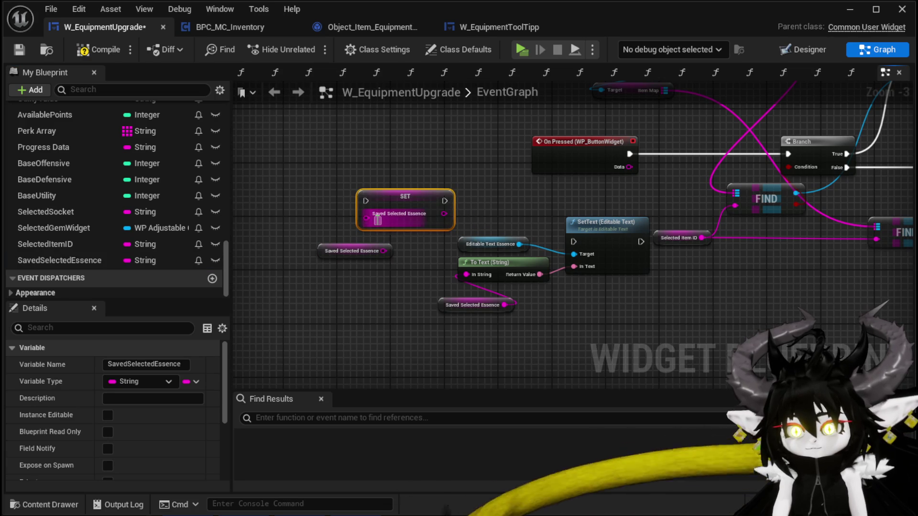
mouse_move(445, 214)
left_mouse_down()
mouse_move(440, 207)
mouse_move(466, 275)
left_mouse_up()
left_click(479, 240)
left_click_drag(480, 237, 485, 246)
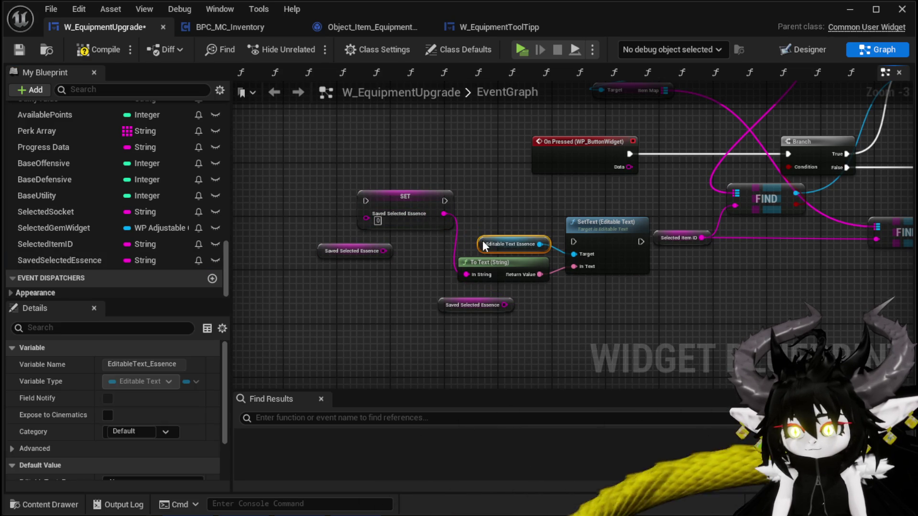
left_click(441, 199)
mouse_move(444, 201)
left_mouse_down()
mouse_move(574, 242)
mouse_move(595, 196)
left_mouse_up()
- Chain On Pressed into SET and SetText's execution output into the Branch
mouse_move(668, 174)
left_mouse_down()
mouse_move(338, 180)
mouse_move(352, 167)
left_mouse_up()
mouse_move(433, 167)
left_mouse_down()
mouse_move(493, 222)
mouse_move(485, 221)
left_mouse_up()
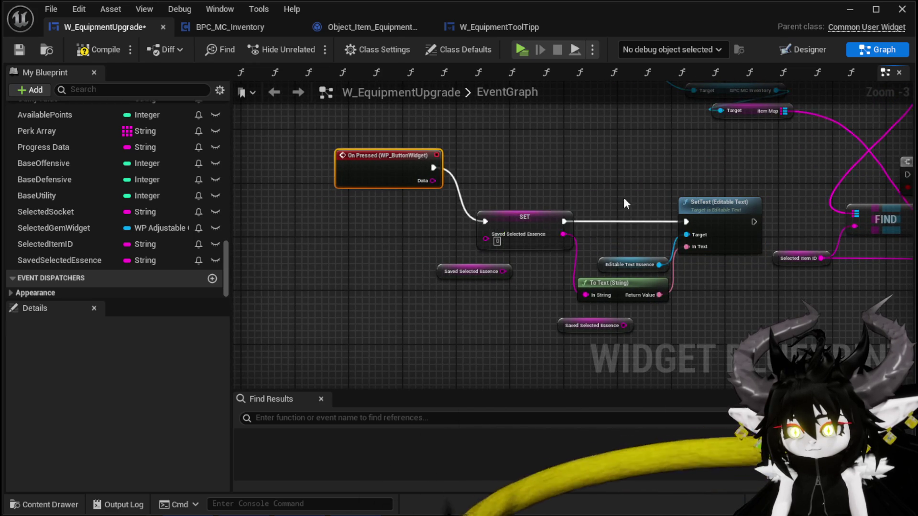
left_click_drag(626, 203, 617, 238)
left_click_drag(716, 187, 714, 198)
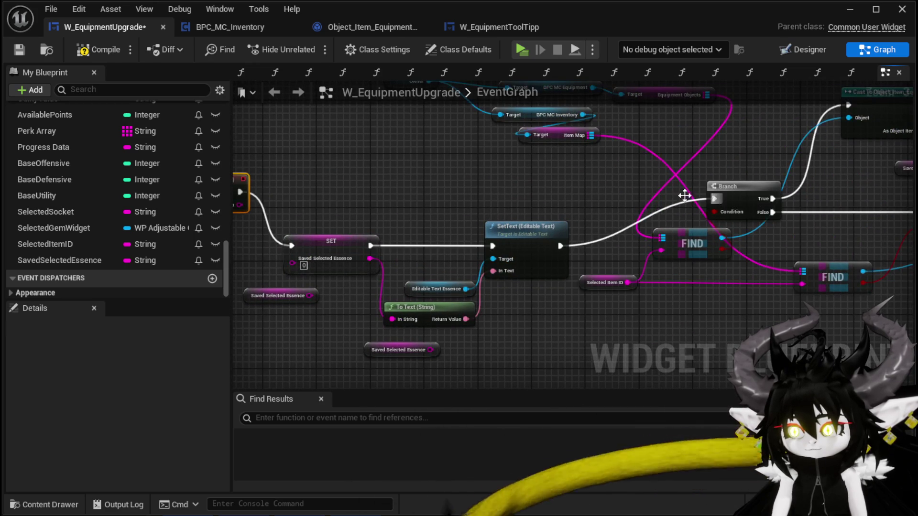
- Delete the leftover Saved Selected Essence getters, tidy the node group and compile
left_click_drag(325, 286, 425, 272)
left_click(415, 280)
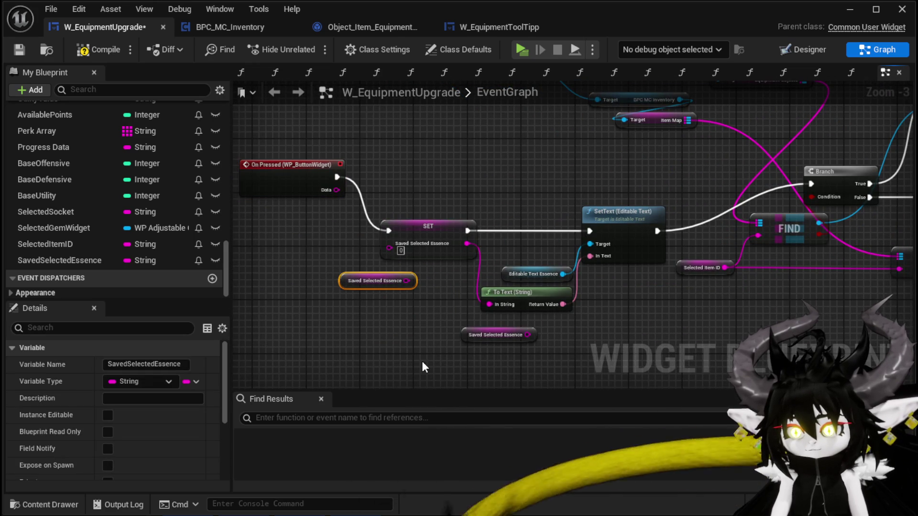
key("Delete")
left_click_drag(399, 324, 676, 215)
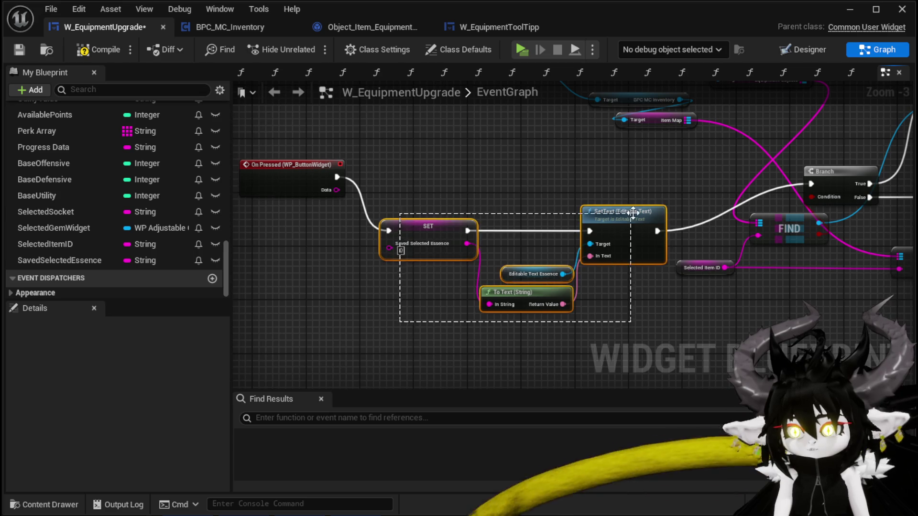
left_click_drag(617, 224, 624, 177)
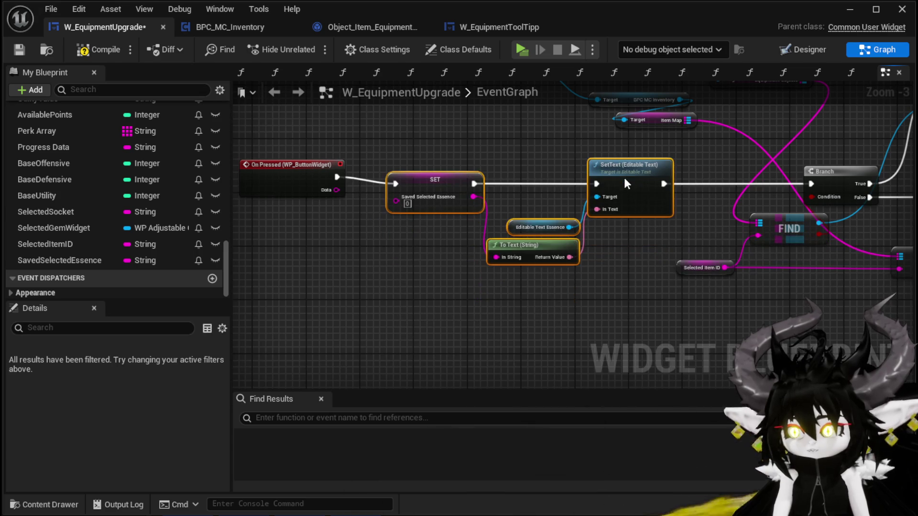
left_click(76, 52)
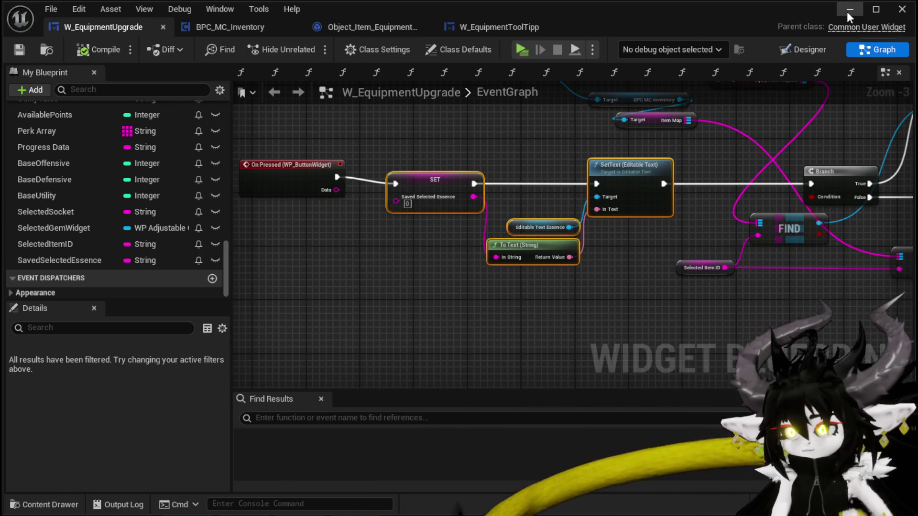
left_click(850, 10)
- Play the game, open the workbench Upgrade panel and apply 100 essence to Iron_Head
left_click(314, 48)
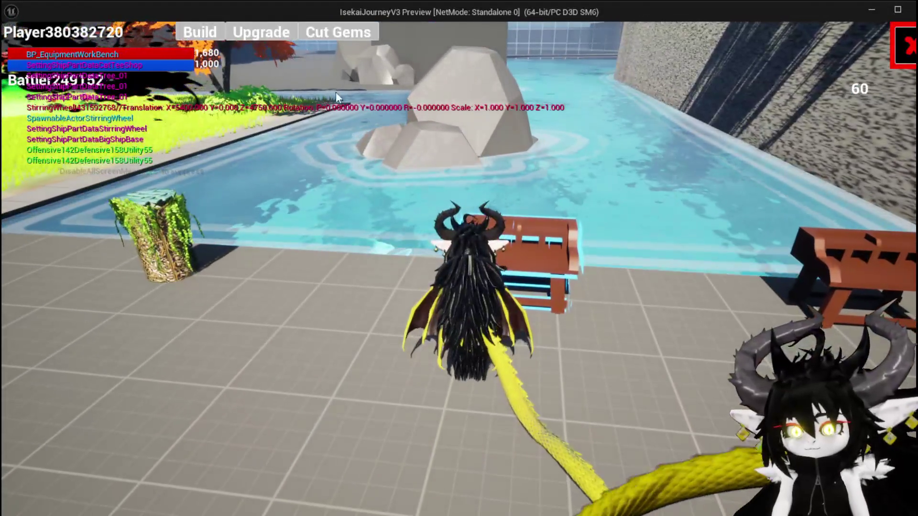
left_click(275, 35)
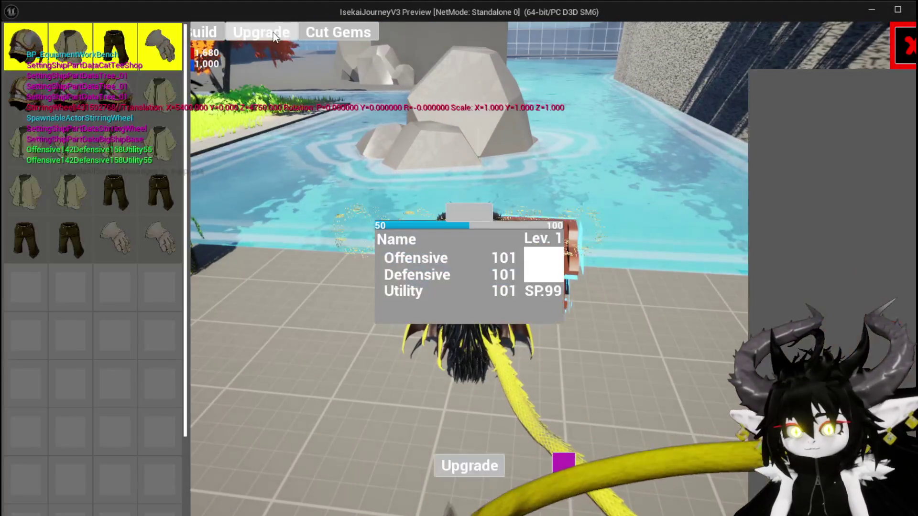
left_click(159, 48)
left_click(162, 88)
left_click(101, 87)
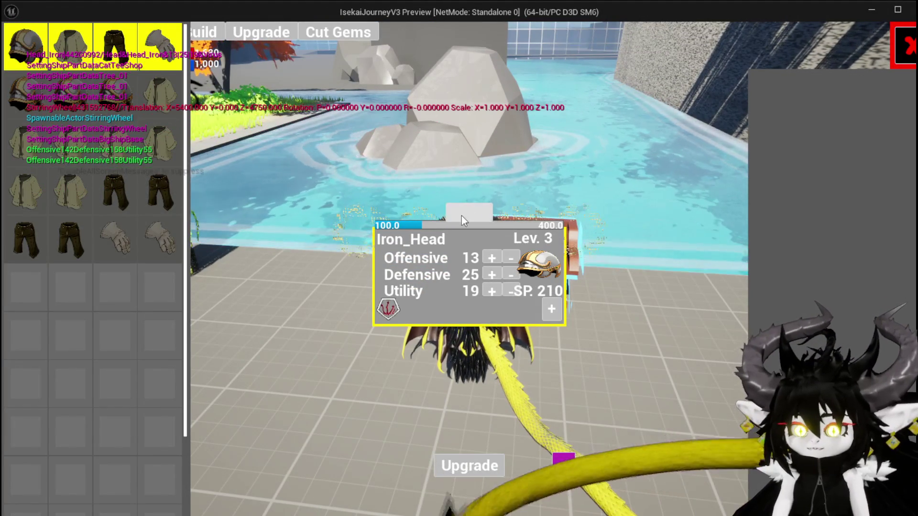
left_click(461, 217)
type("100")
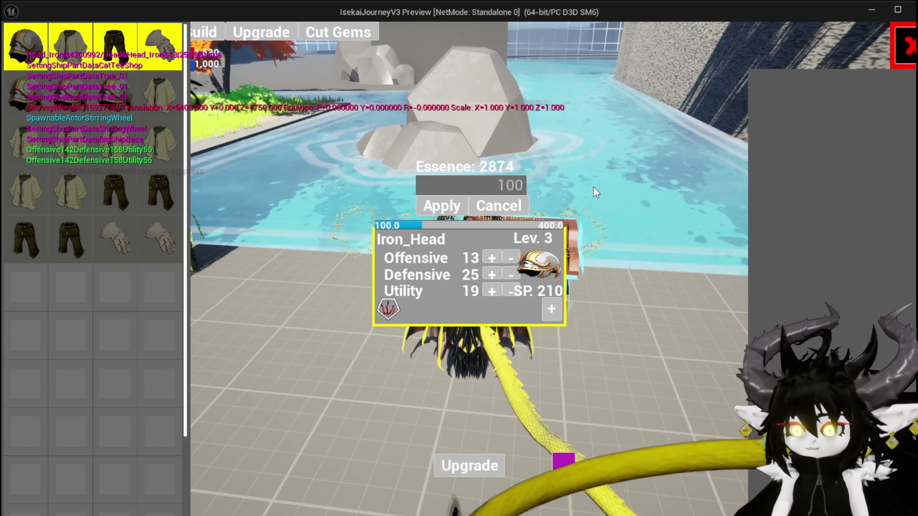
left_click(426, 208)
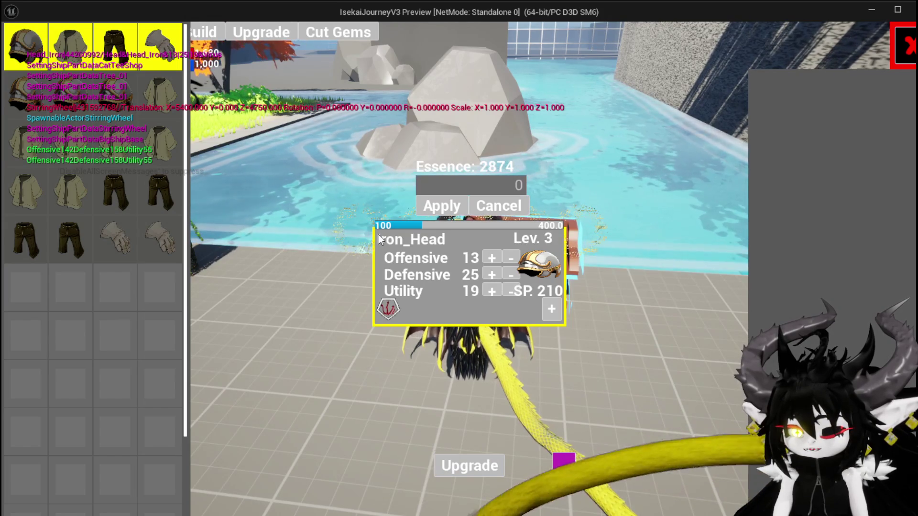
- Apply 10 and then 200 more essence to Iron_Head
left_click(469, 188)
type("1")
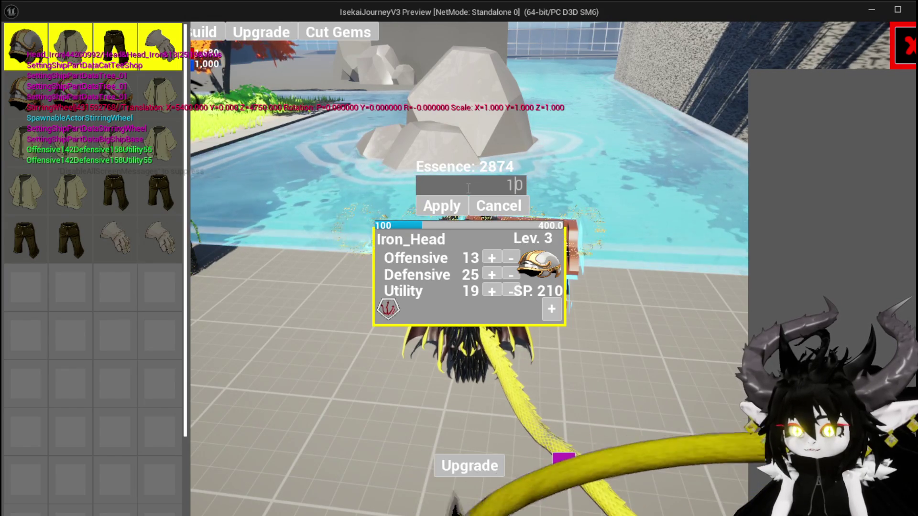
type("0")
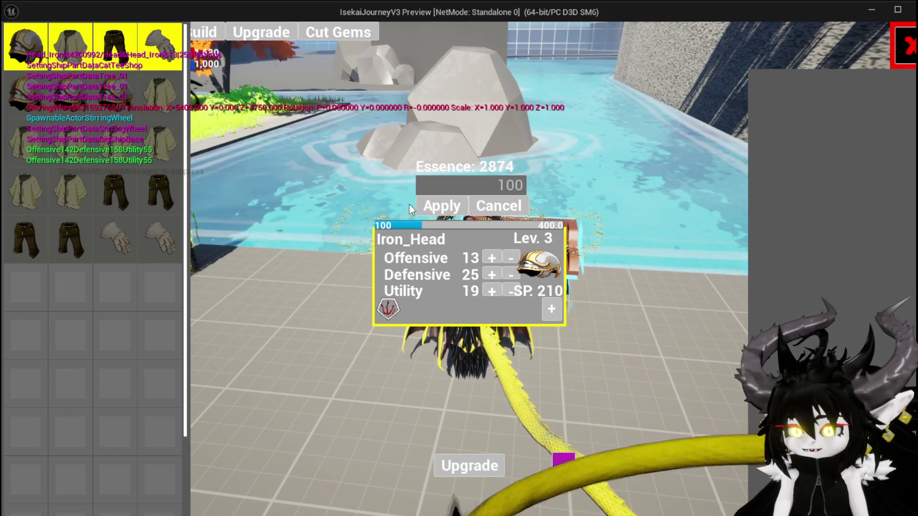
left_click(452, 206)
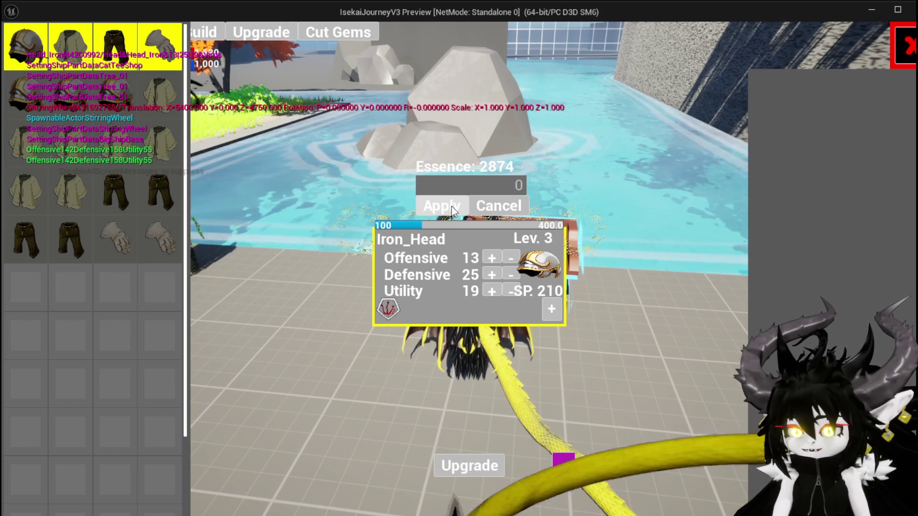
left_click(478, 186)
type("200")
key("Return")
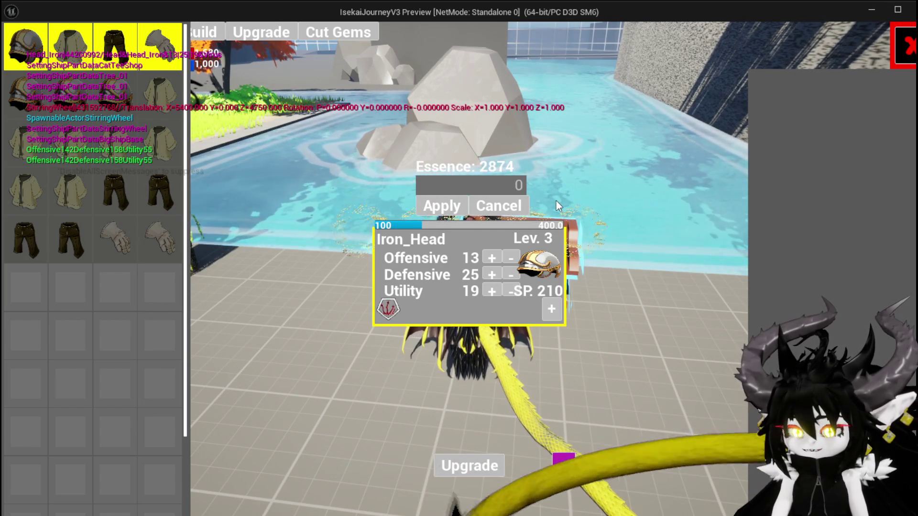
- Stop the play session, save, and return to the Add XP and Fill Progress Bar nodes
key("alt+Tab")
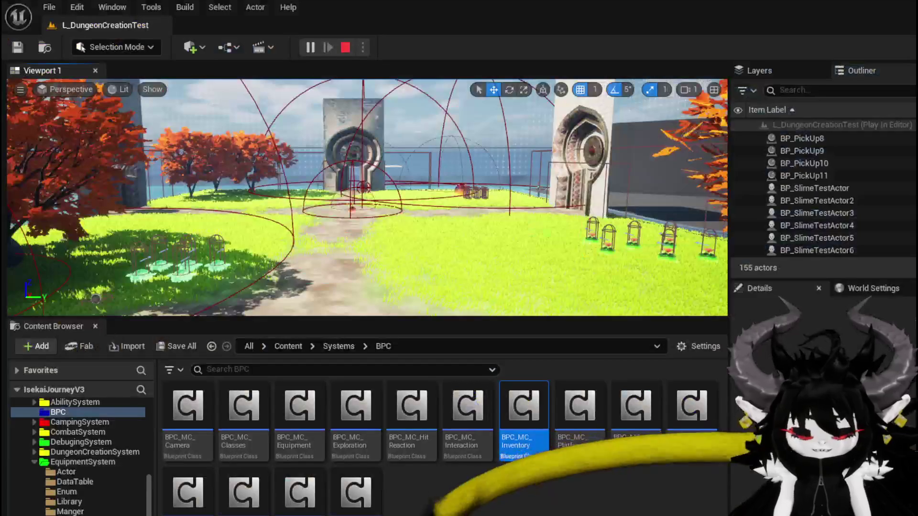
key("Escape")
key("ctrl+s")
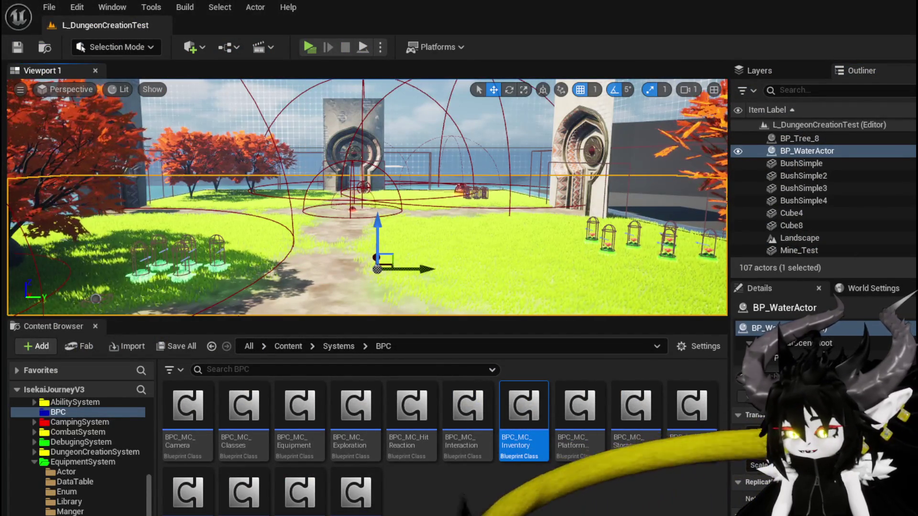
key("alt+Tab")
left_click_drag(755, 194, 581, 193)
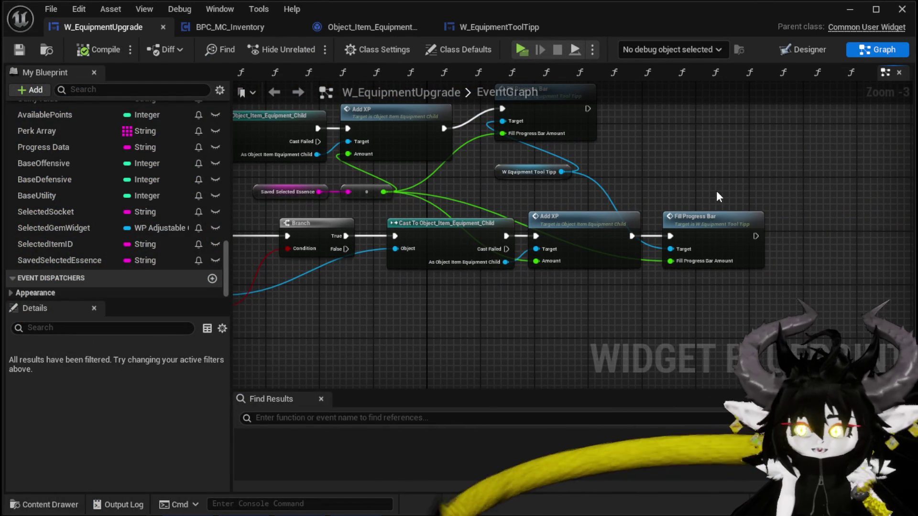
- Connect the On Pressed event directly to the Branch
mouse_move(719, 193)
left_mouse_down()
mouse_move(706, 230)
mouse_move(746, 230)
left_mouse_up()
mouse_move(340, 128)
left_mouse_down()
mouse_move(340, 169)
mouse_move(517, 206)
mouse_move(607, 183)
mouse_move(634, 163)
left_mouse_up()
left_click(294, 271)
mouse_move(293, 271)
left_mouse_down()
mouse_move(556, 254)
mouse_move(613, 221)
left_mouse_up()
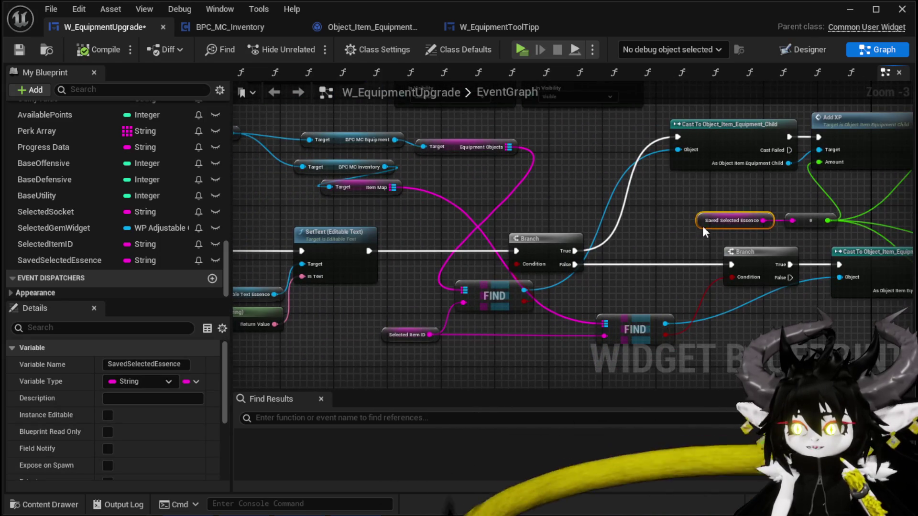
mouse_move(692, 228)
left_mouse_down()
mouse_move(707, 242)
mouse_move(810, 241)
left_mouse_up()
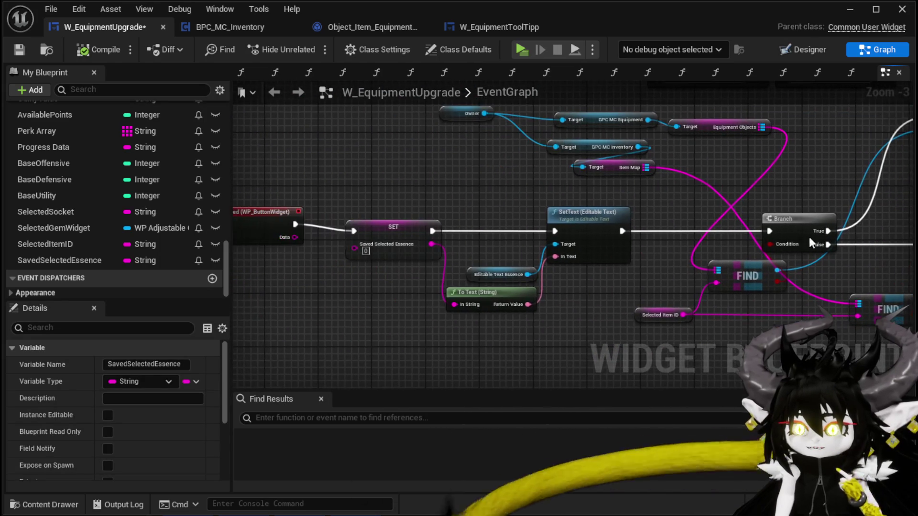
left_click_drag(398, 191, 404, 210)
left_click(268, 235)
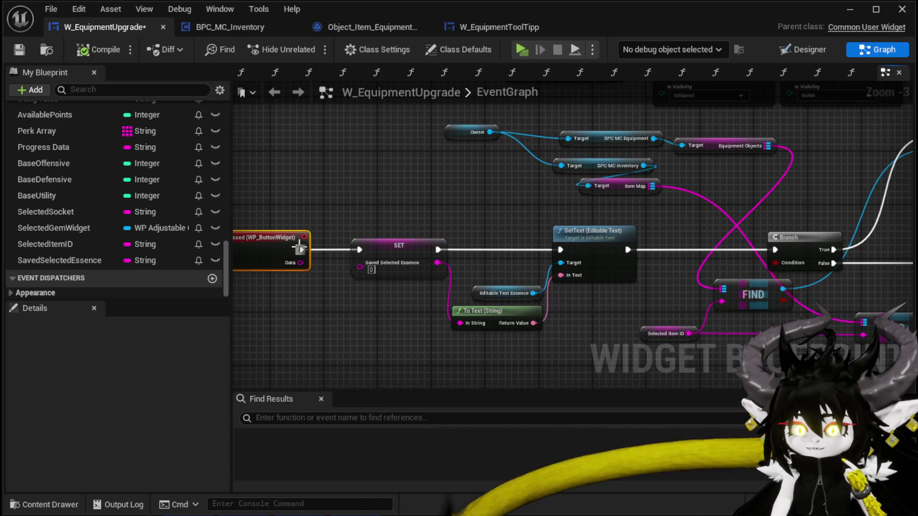
left_click_drag(300, 250, 708, 263)
left_click_drag(557, 248, 783, 250)
- Move the SET and SetText nodes after both Fill Progress Bar calls and wire both into SET
left_click_drag(371, 343, 512, 251)
mouse_move(595, 244)
left_mouse_down()
mouse_move(903, 197)
mouse_move(858, 200)
left_mouse_up()
scroll(598, 243, "down", 2)
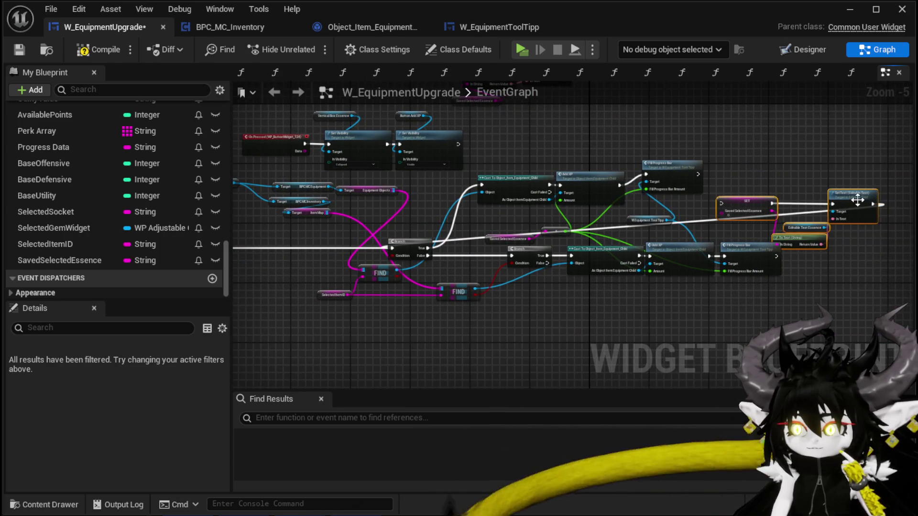
scroll(746, 224, "up", 2)
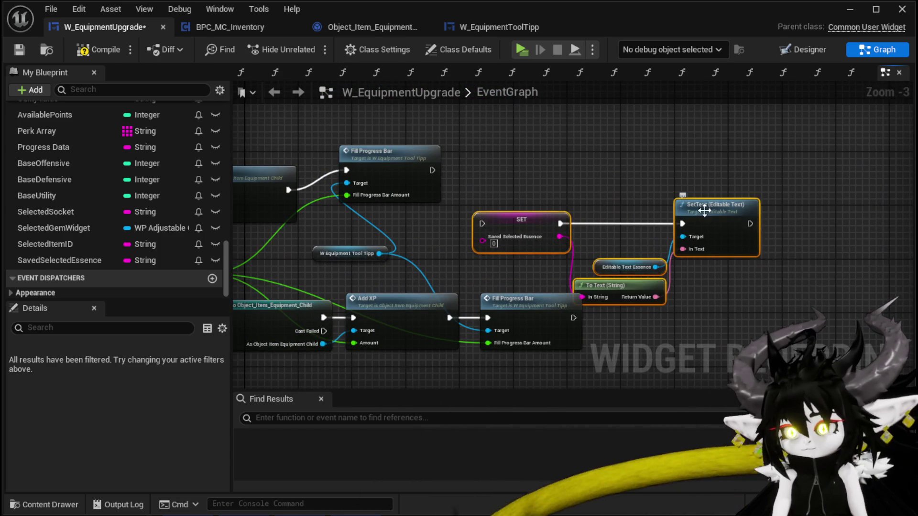
left_click_drag(705, 210, 772, 204)
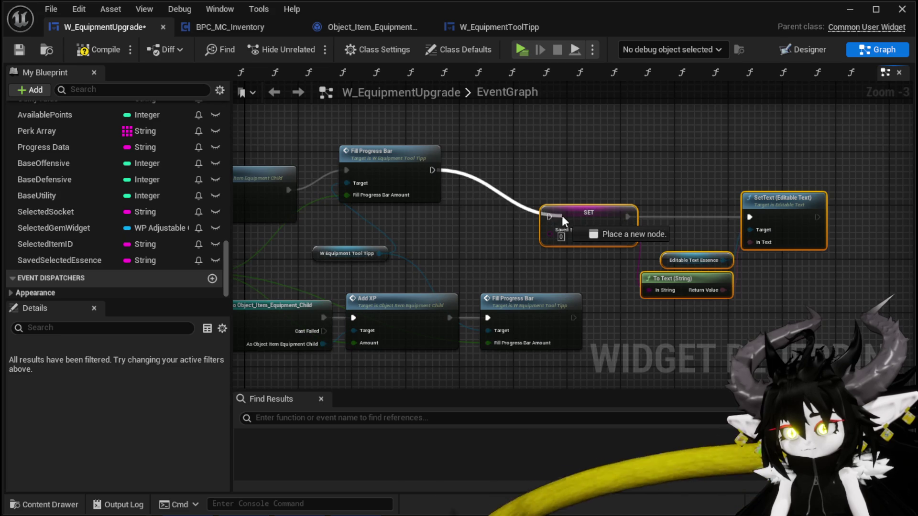
left_click_drag(562, 215, 558, 220)
left_click_drag(573, 318, 559, 251)
left_click_drag(554, 219, 554, 219)
- Close the blueprint editor and start a new play session
mouse_move(618, 174)
left_mouse_down()
mouse_move(727, 245)
mouse_move(863, 234)
left_mouse_up()
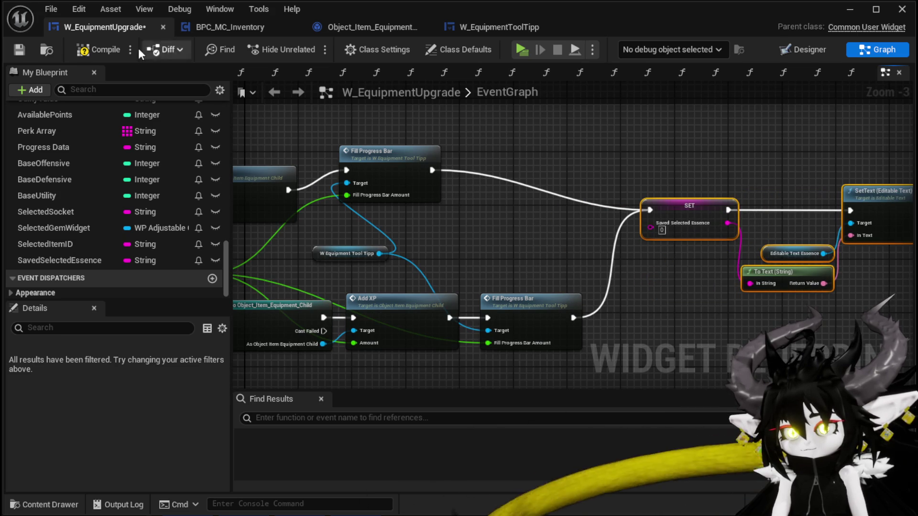
left_click(903, 9)
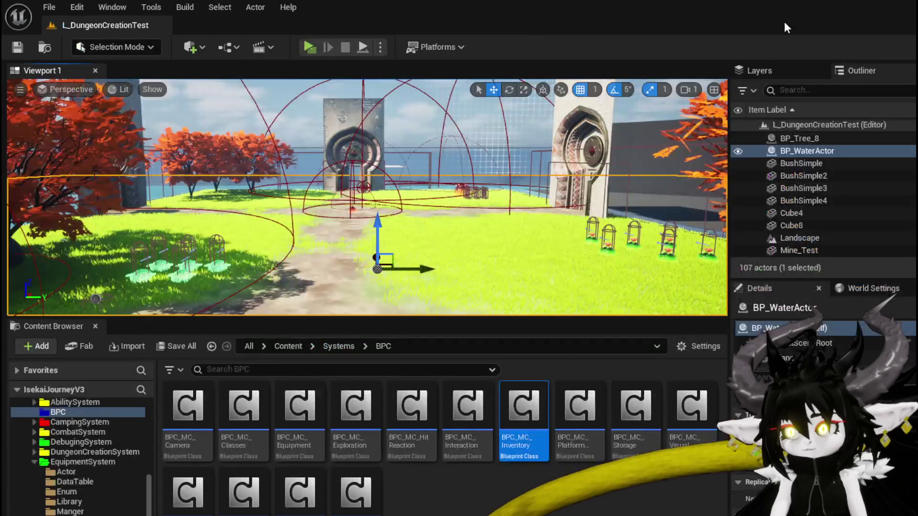
left_click(293, 47)
- Open the workbench Upgrade panel, select Iron_Head and apply 100 essence
key("w")
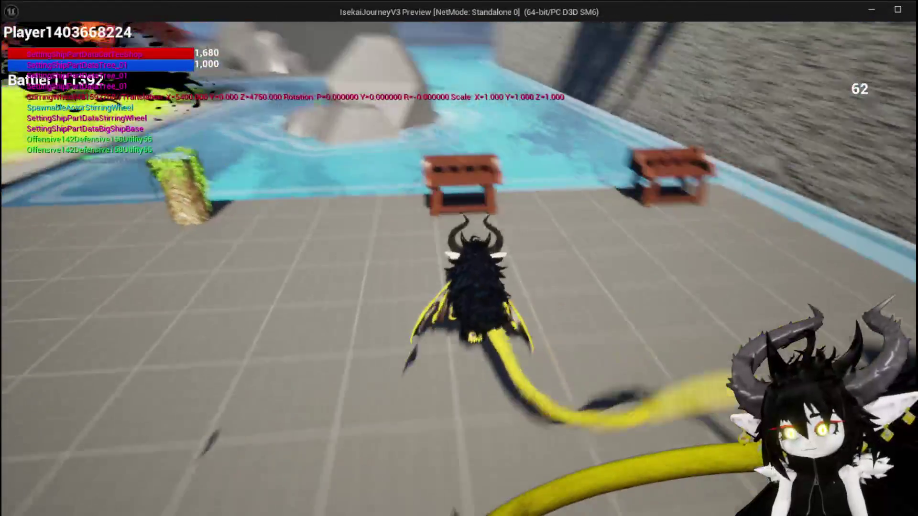
left_click(249, 28)
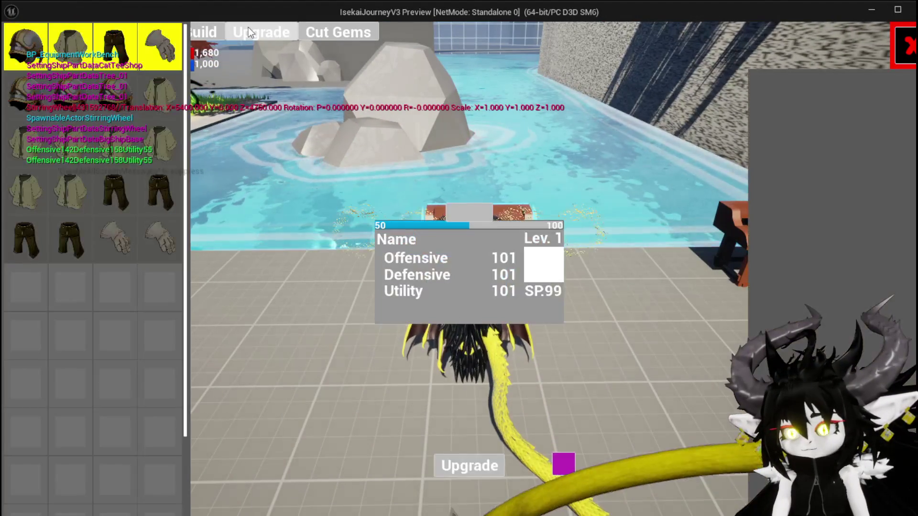
left_click(67, 100)
left_click(115, 100)
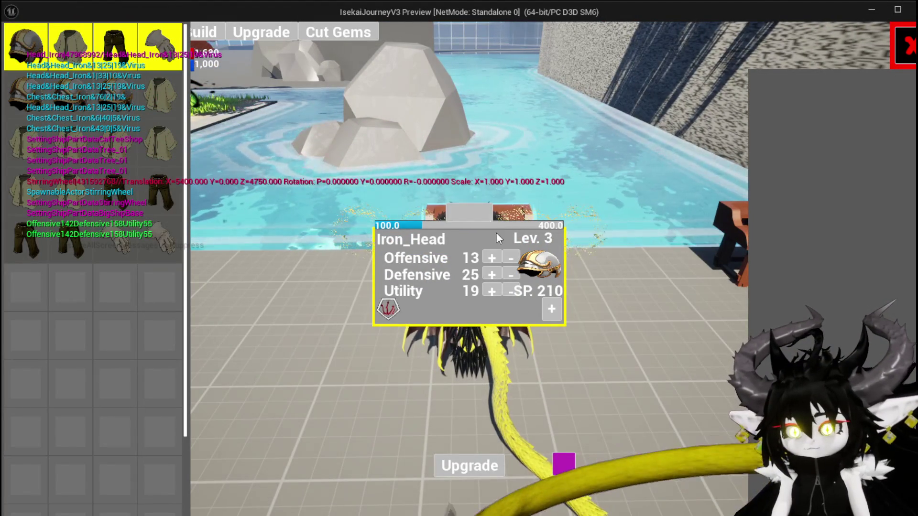
left_click(497, 229)
left_click(433, 206)
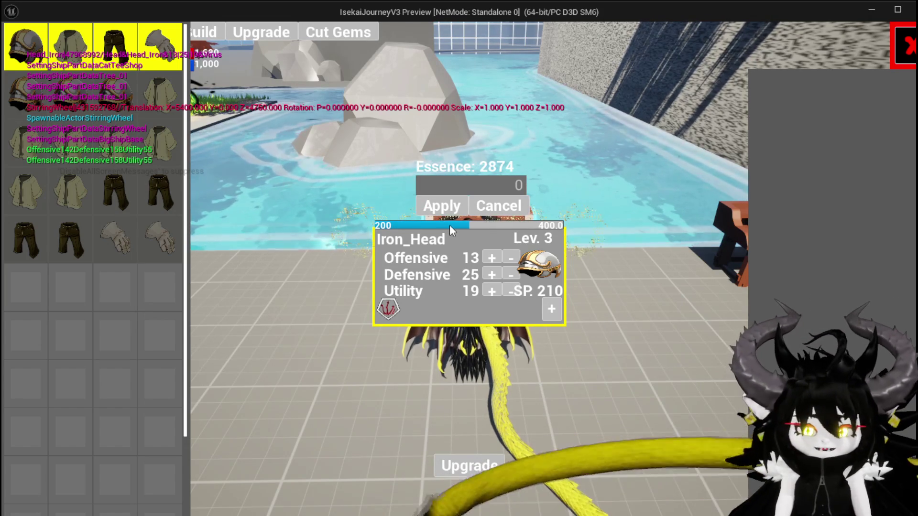
- Keep applying 100 essence until Iron_Head reaches Lev. 4 at 168/800 with 2874 essence left
double_click(498, 184)
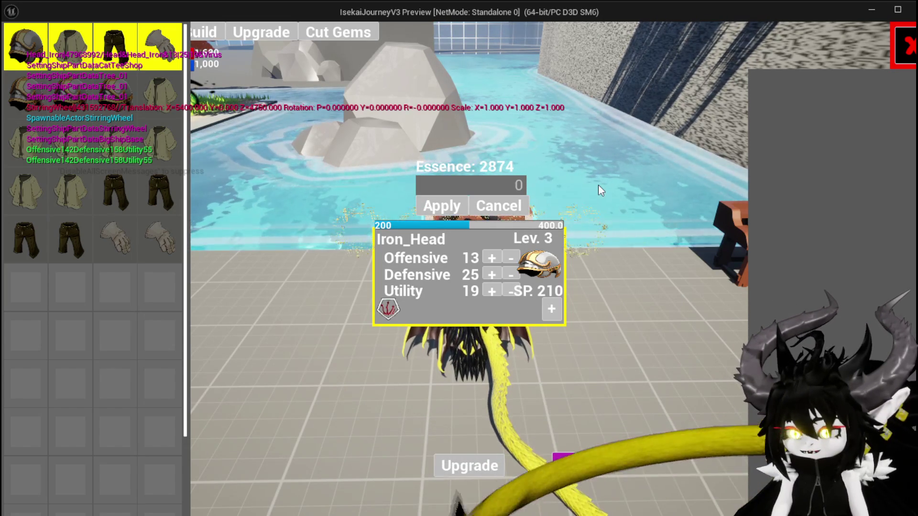
type("100")
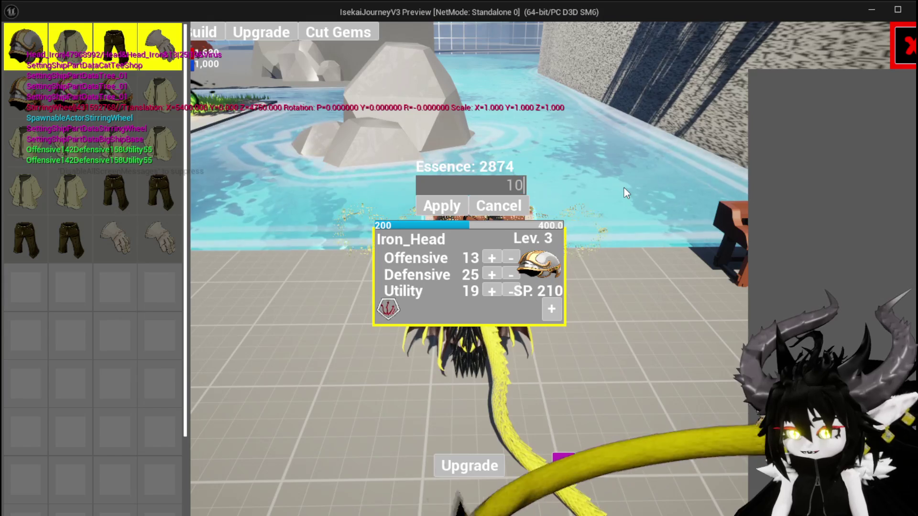
key("Return")
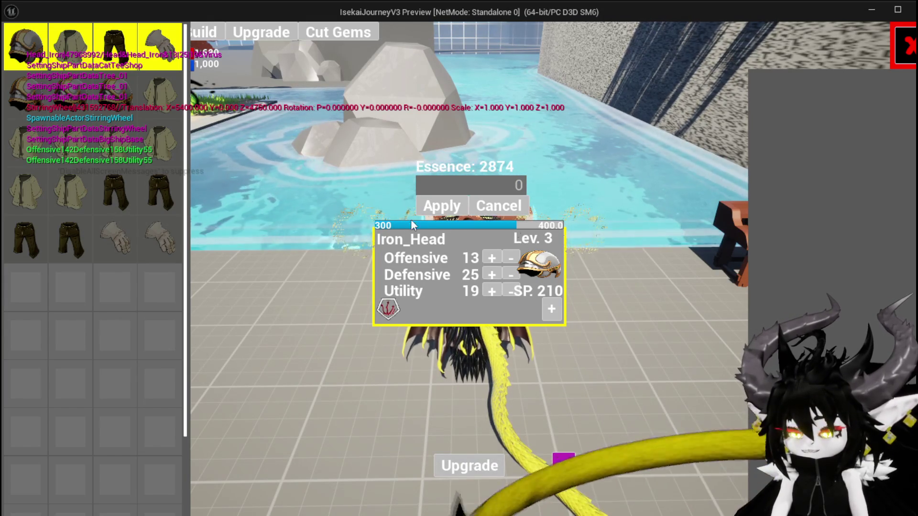
left_click(482, 184)
type("100")
left_click(441, 205)
left_click(502, 186)
type("100")
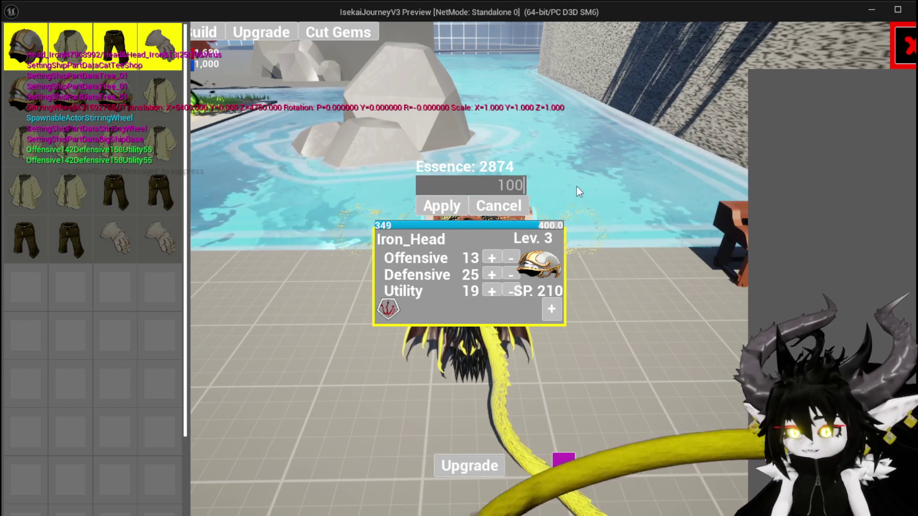
left_click(441, 205)
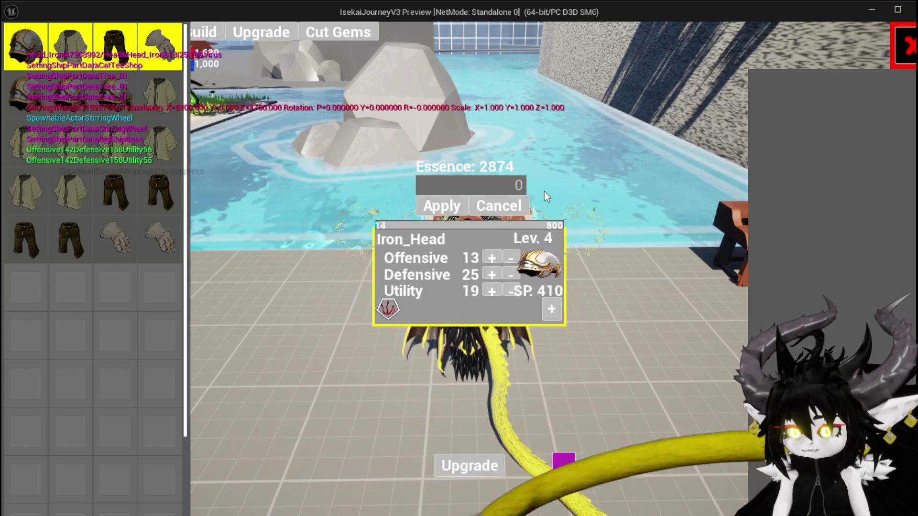
left_click(502, 186)
type("100")
- Apply 100 and then 500 more essence to Iron_Head
left_click(433, 212)
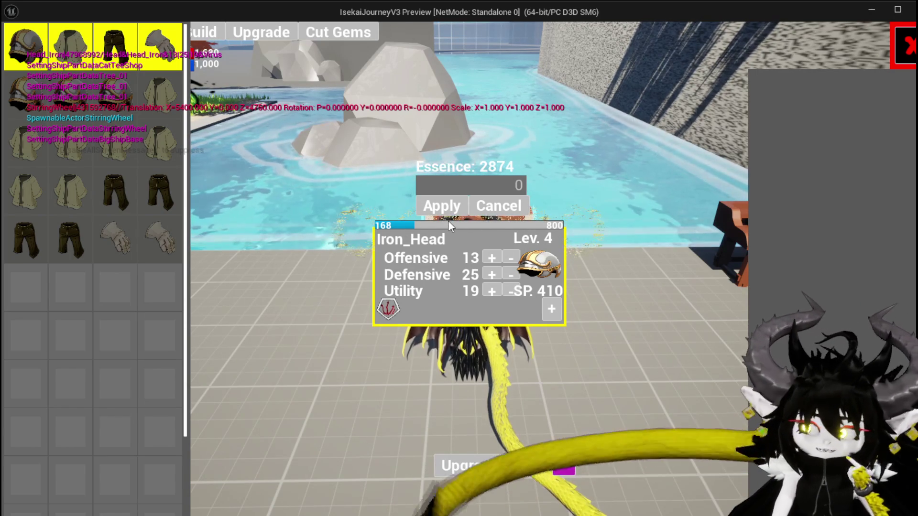
left_click(516, 185)
type("500")
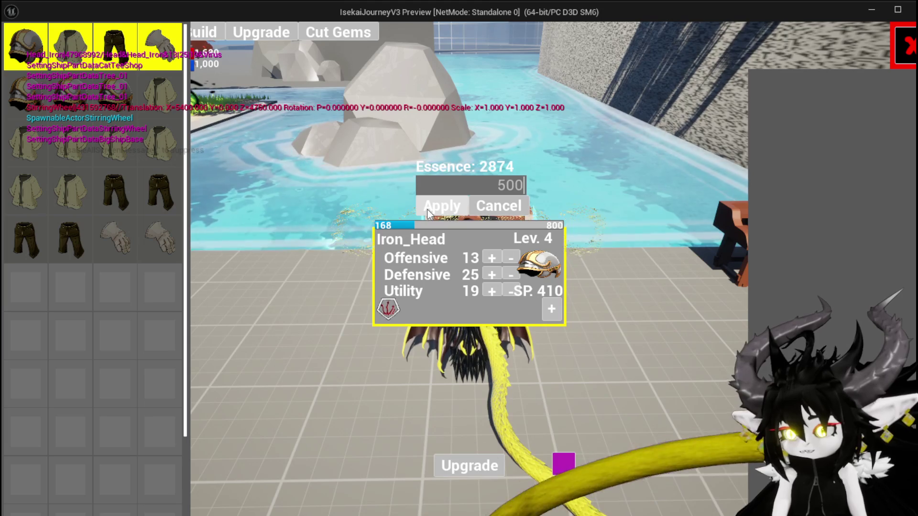
left_click(429, 211)
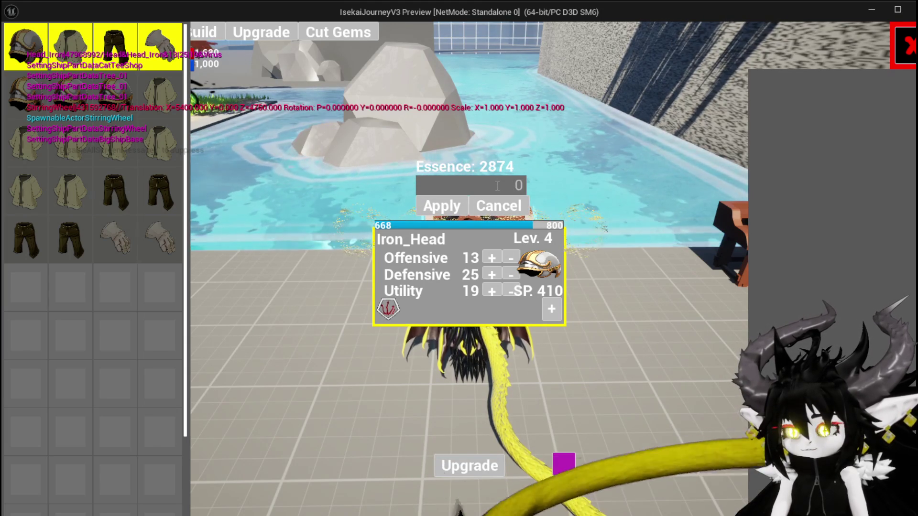
- Top up Iron_Head with 9 more essence, then exit the game preview
double_click(518, 185)
type("23")
key("BackSpace")
key("BackSpace")
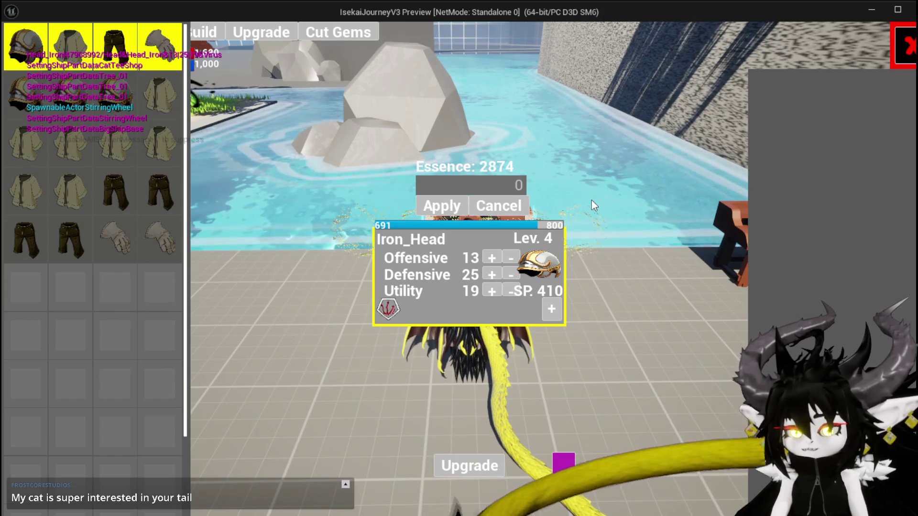
type("9")
left_click(437, 213)
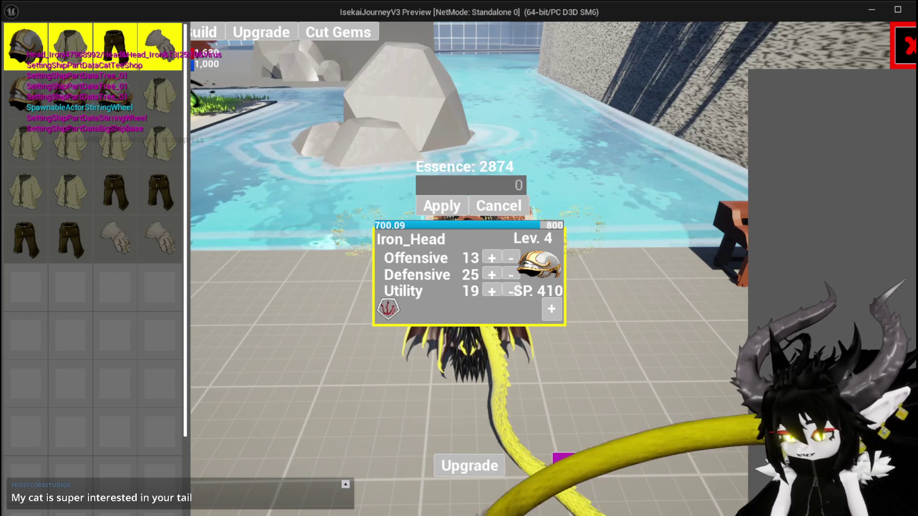
key("Escape")
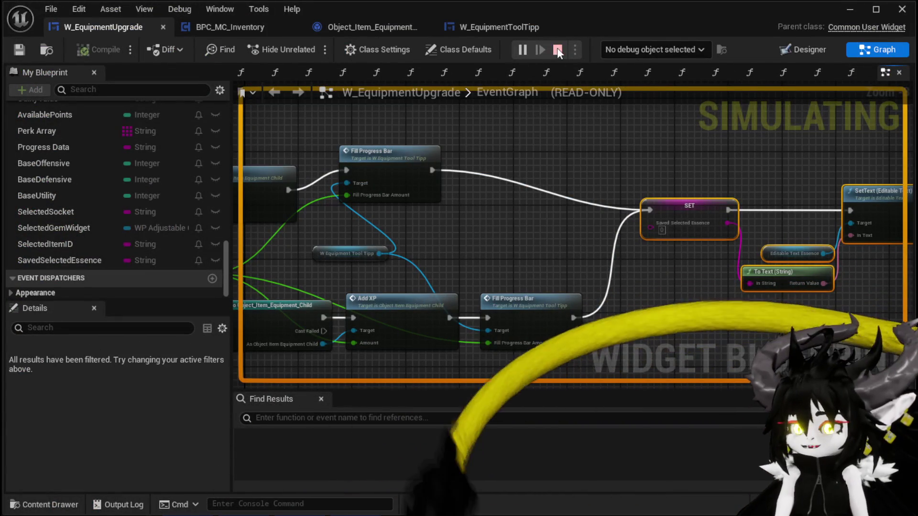
- Stop the simulation, review the SET and SetText nodes, and save W_EquipmentUpgrade
left_click(558, 49)
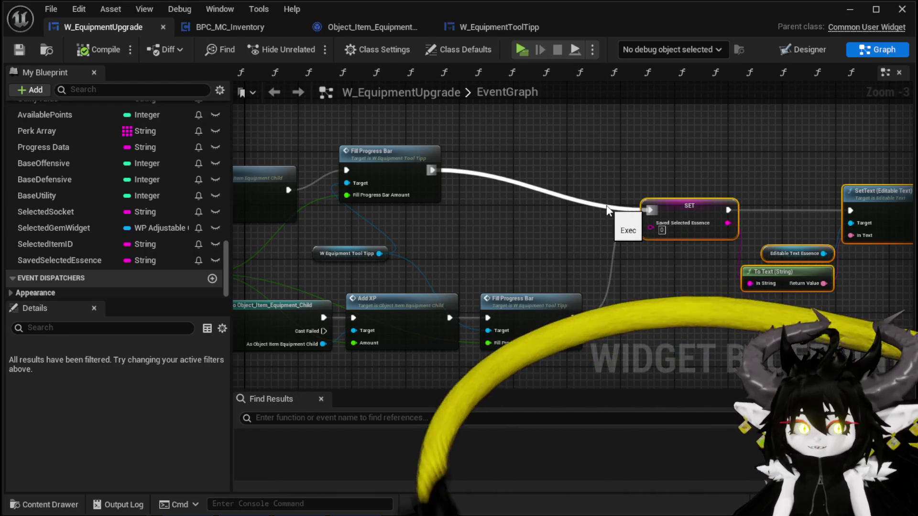
left_click_drag(554, 221, 343, 214)
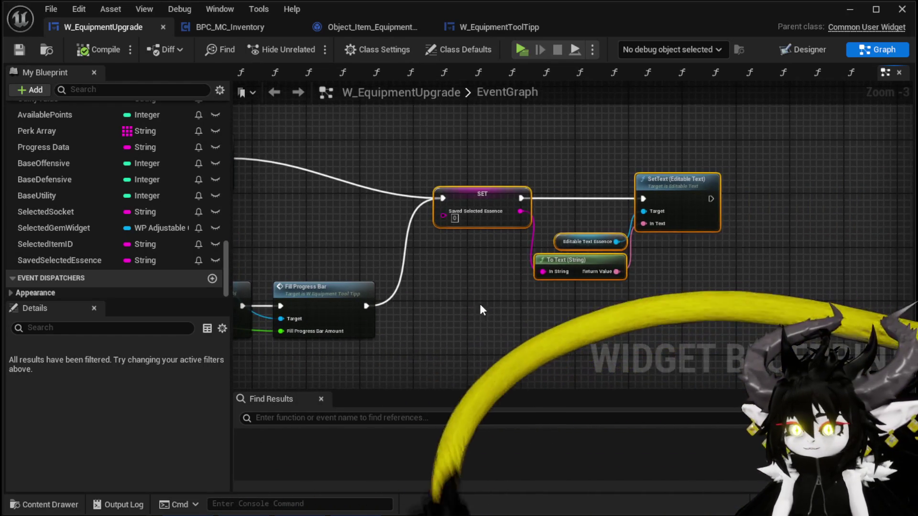
mouse_move(470, 187)
left_mouse_down()
mouse_move(467, 233)
mouse_move(503, 224)
left_mouse_up()
mouse_move(478, 176)
left_mouse_down()
mouse_move(600, 160)
mouse_move(591, 162)
left_mouse_up()
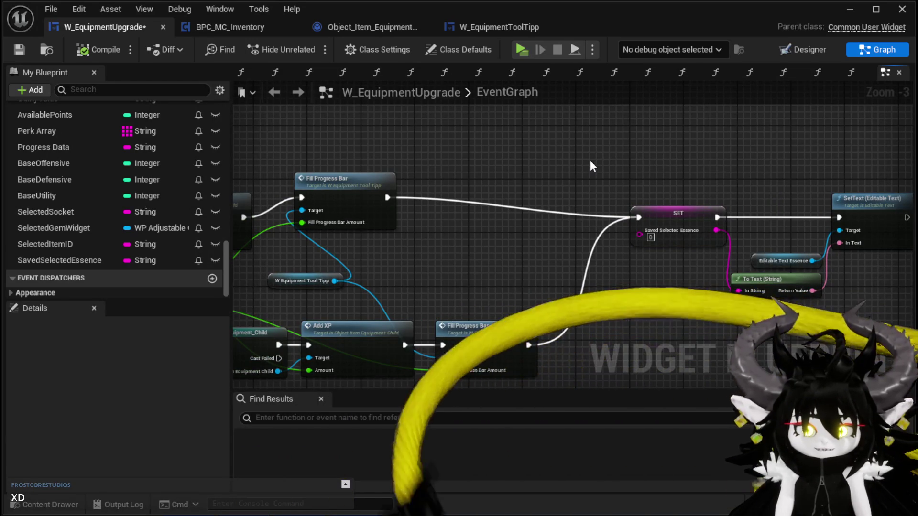
key("ctrl+s")
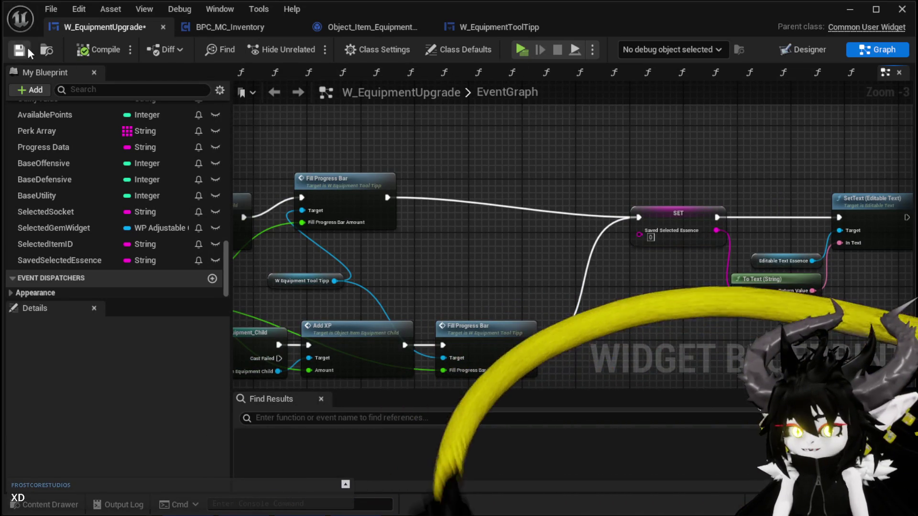
- Tidy the Fill Progress Bar and Saved Selected Essence nodes, then drag a wire from BPC MC Inventory
mouse_move(550, 154)
left_mouse_down()
mouse_move(455, 153)
mouse_move(689, 160)
left_mouse_up()
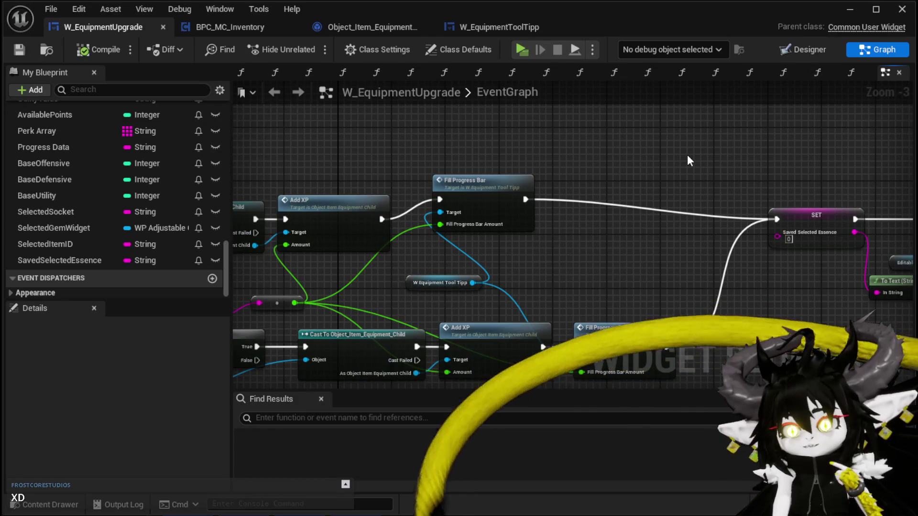
left_click_drag(635, 183, 708, 119)
left_click_drag(549, 137, 556, 150)
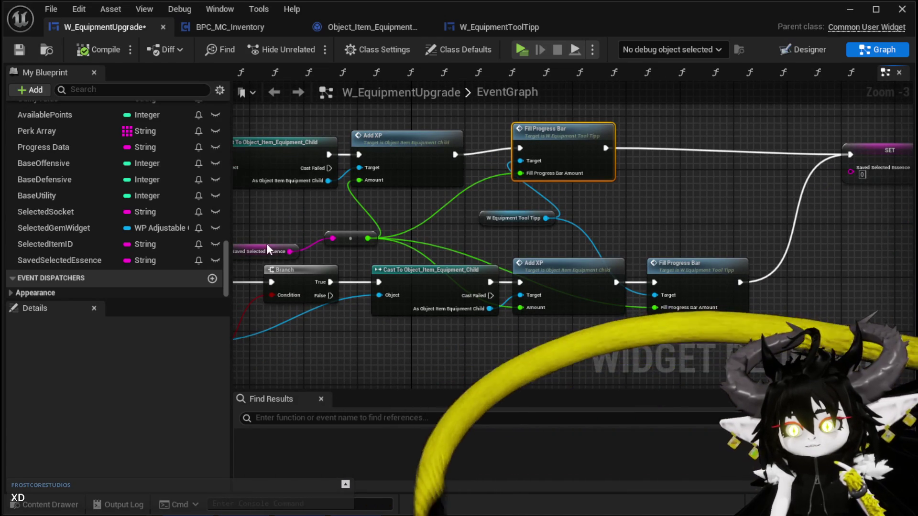
left_click_drag(263, 247, 274, 231)
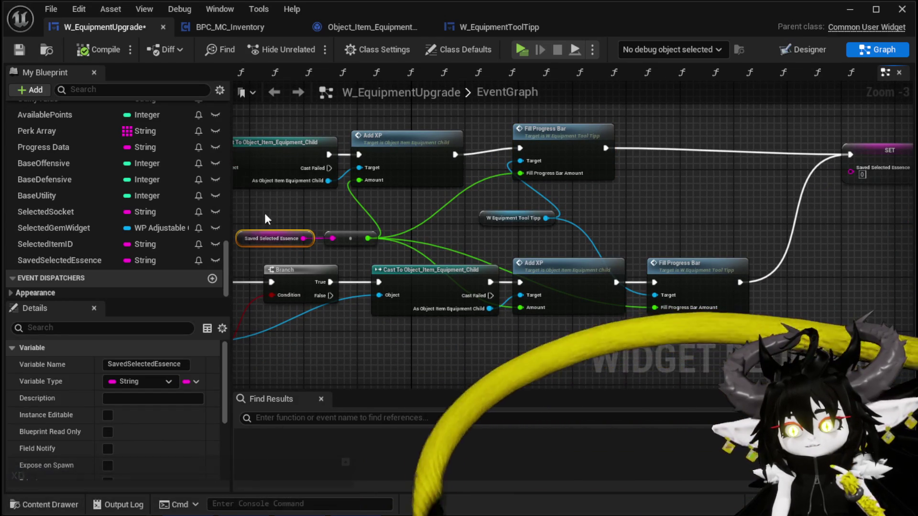
mouse_move(248, 219)
left_mouse_down()
mouse_move(378, 217)
mouse_move(506, 200)
mouse_move(512, 253)
mouse_move(546, 259)
left_mouse_up()
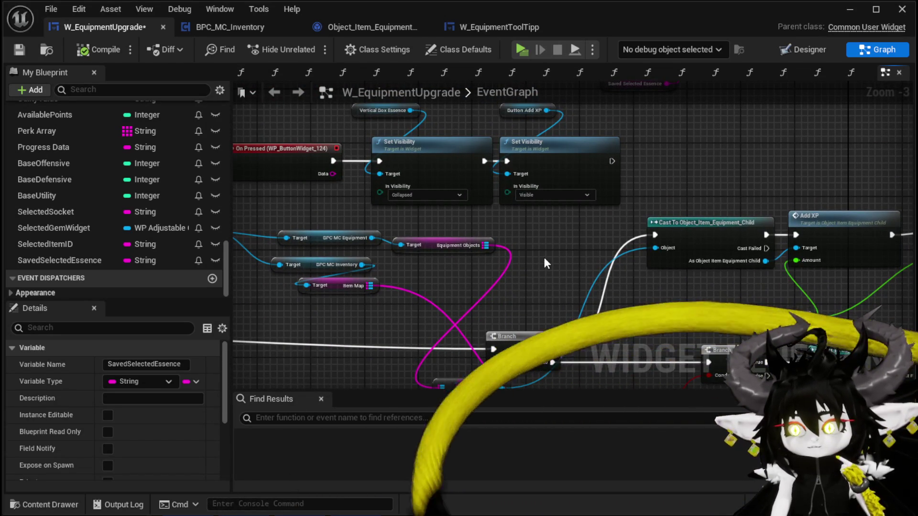
mouse_move(406, 262)
left_mouse_down()
mouse_move(417, 235)
mouse_move(448, 243)
left_mouse_up()
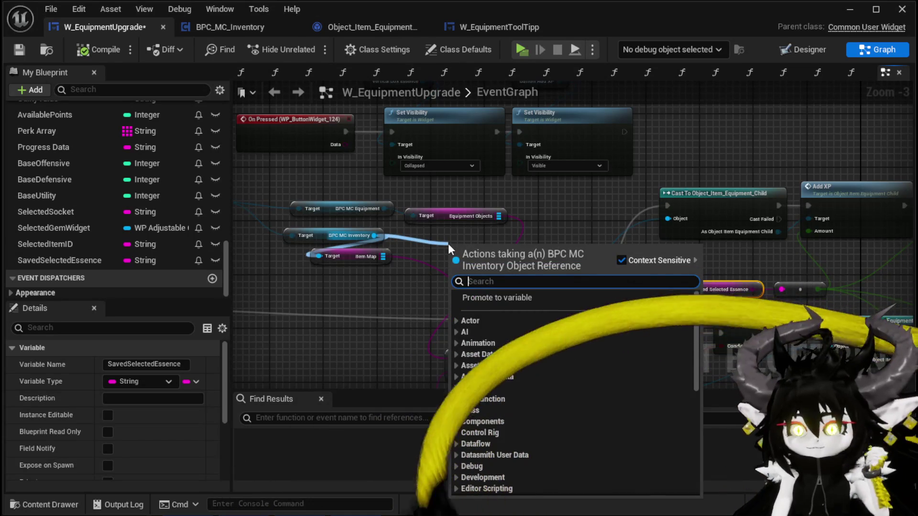
type("De")
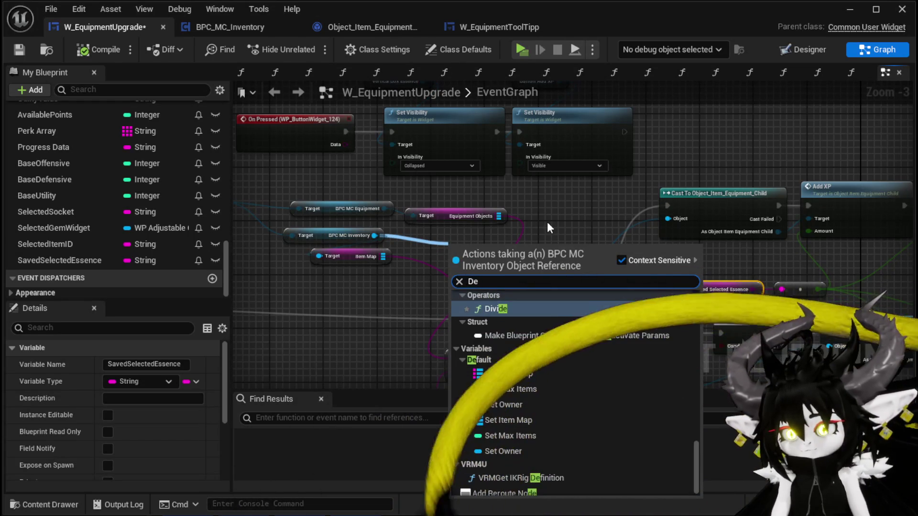
type("c")
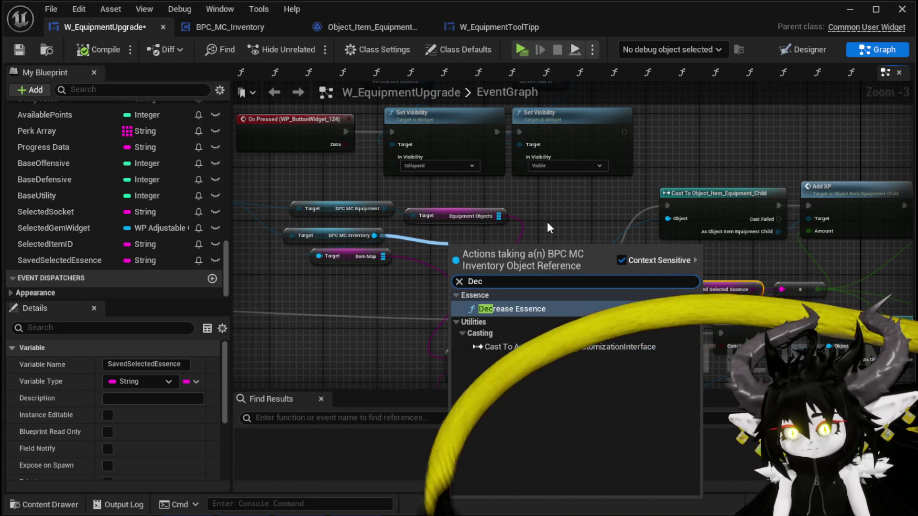
left_click(523, 306)
mouse_move(364, 246)
left_mouse_down()
mouse_move(894, 215)
mouse_move(745, 201)
left_mouse_up()
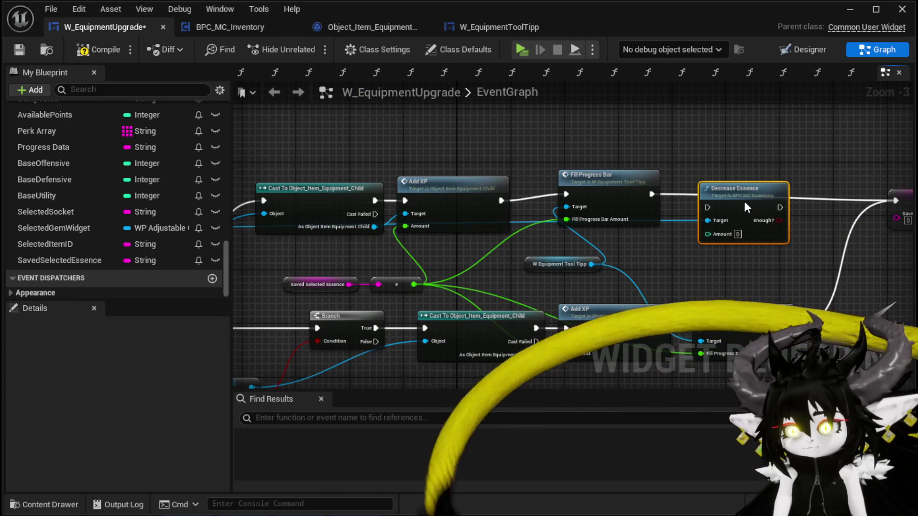
left_click_drag(745, 205, 745, 199)
left_click_drag(651, 193, 708, 201)
left_click_drag(729, 189, 791, 195)
left_click_drag(784, 327, 767, 207)
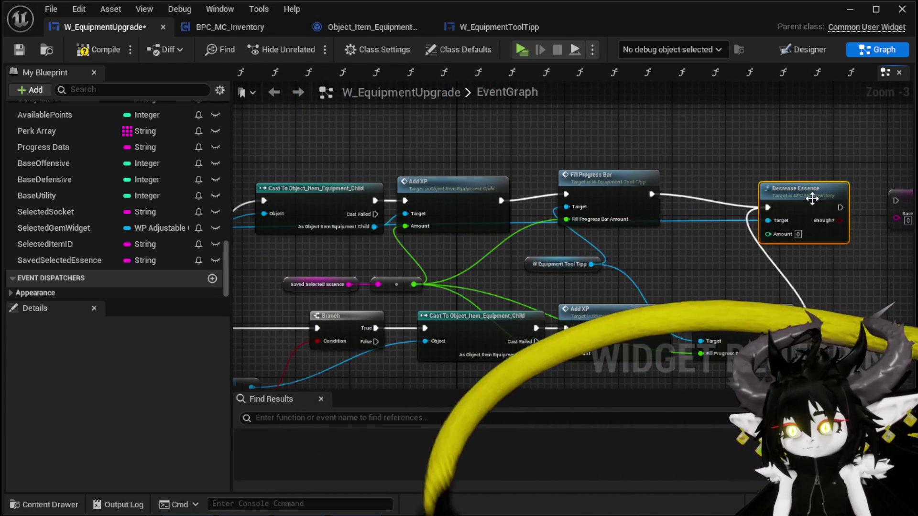
mouse_move(883, 206)
left_mouse_down()
mouse_move(899, 204)
mouse_move(651, 213)
left_mouse_up()
left_click_drag(711, 203, 711, 203)
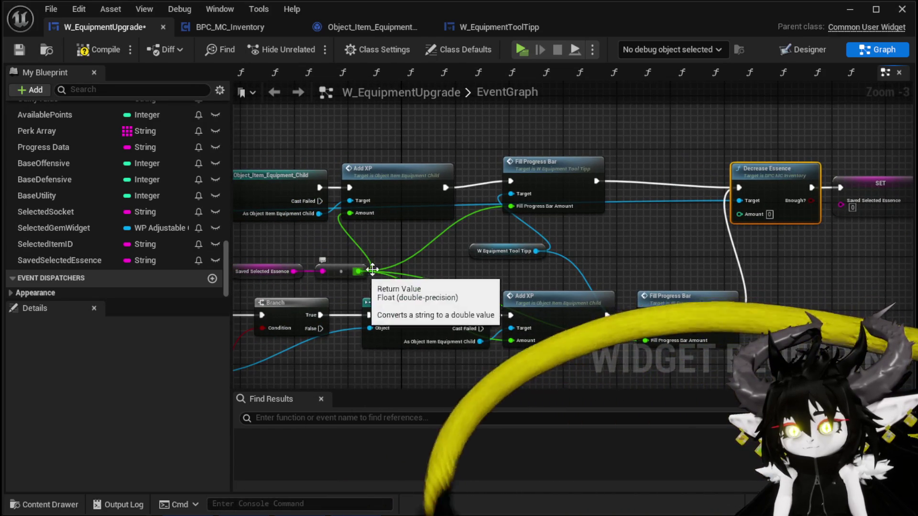
mouse_move(336, 254)
left_mouse_down()
mouse_move(292, 250)
mouse_move(697, 216)
left_mouse_up()
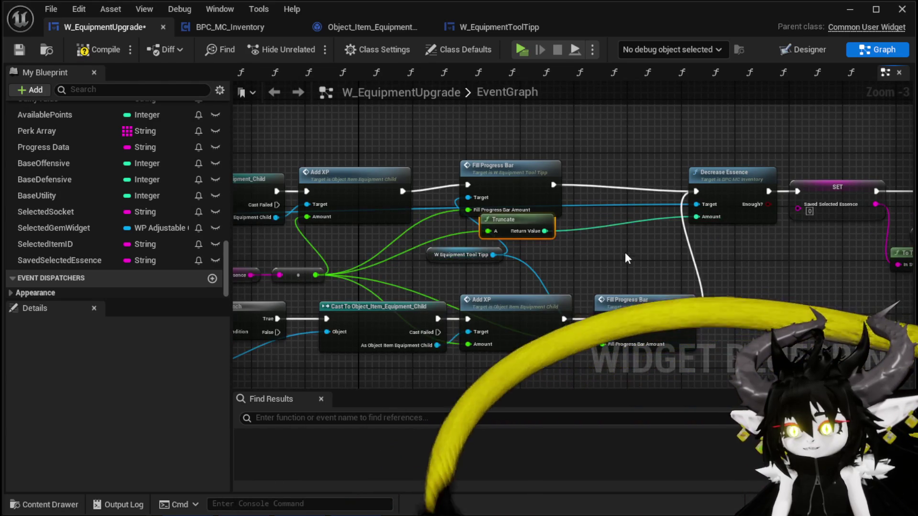
left_click_drag(634, 222, 628, 216)
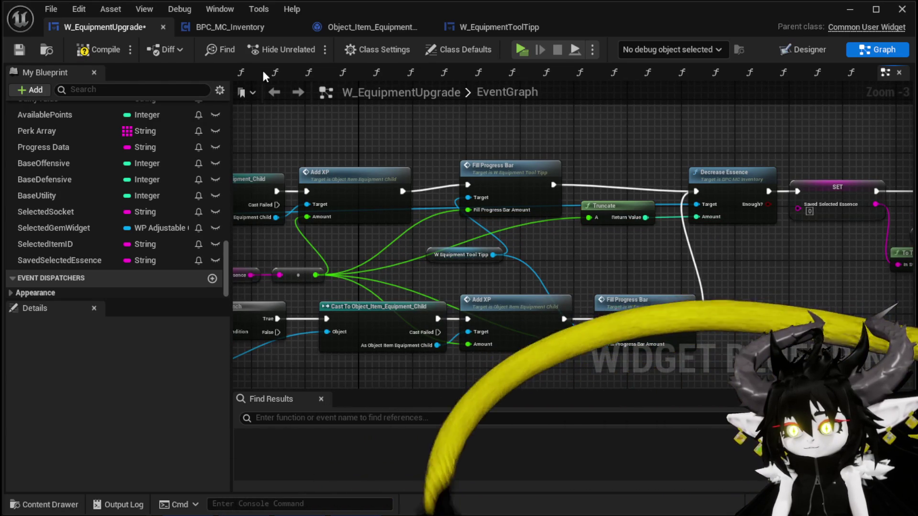
left_click(20, 50)
left_click_drag(707, 151, 383, 121)
mouse_move(441, 109)
left_mouse_down()
mouse_move(527, 167)
mouse_move(644, 168)
left_mouse_up()
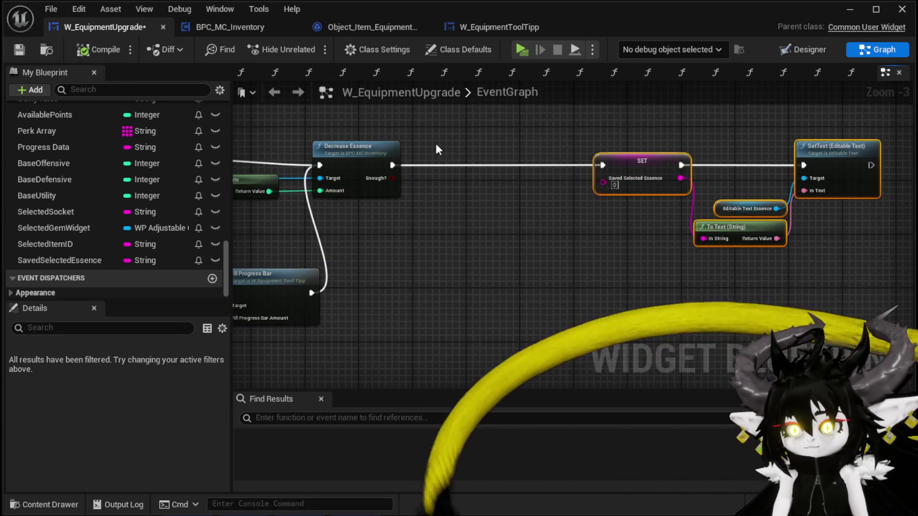
scroll(585, 176, "down", 2)
left_click_drag(584, 170, 804, 196)
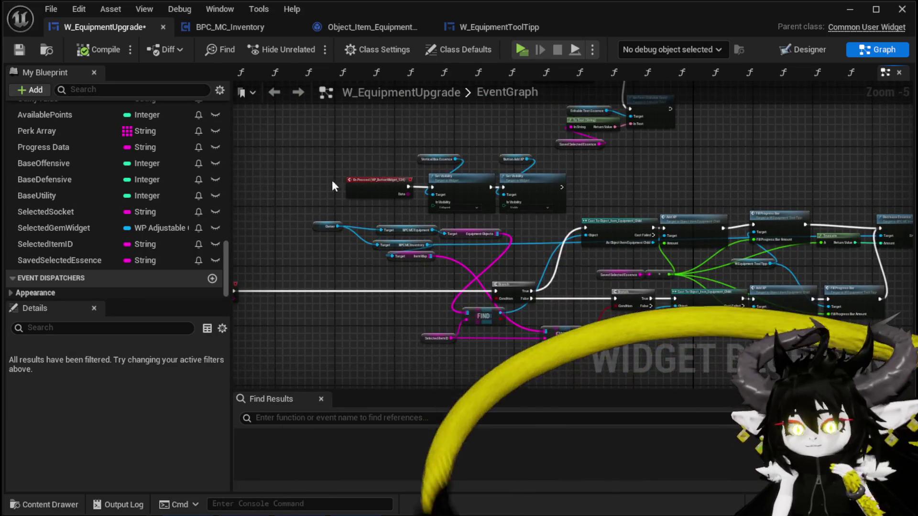
scroll(92, 142, "up", 5)
scroll(92, 142, "up", 15)
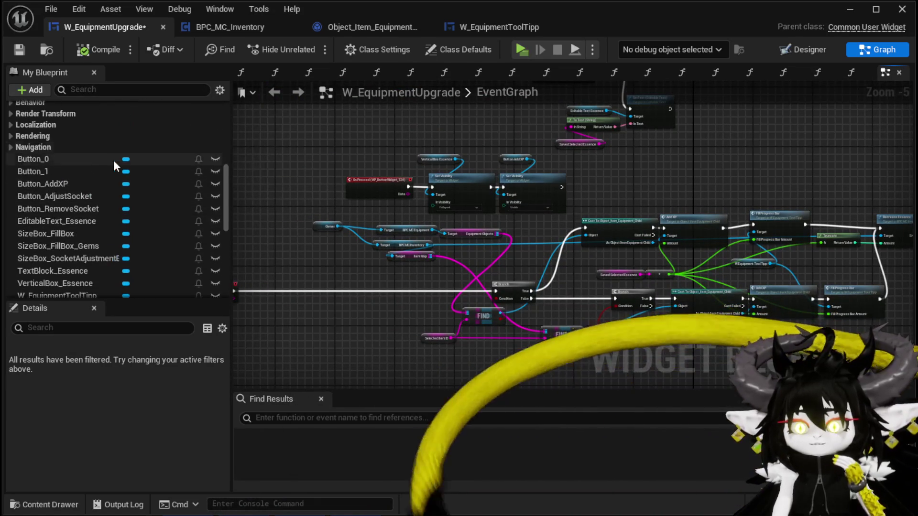
double_click(84, 154)
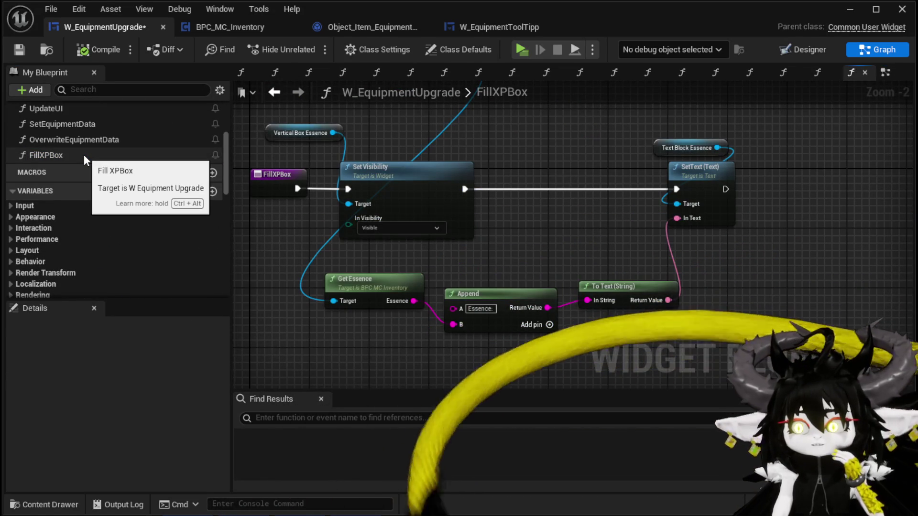
- In FillXPBox, select the Get Essence, Append, To Text and SetText essence-update nodes
left_click_drag(368, 144, 410, 262)
mouse_move(314, 217)
left_mouse_down()
mouse_move(341, 125)
mouse_move(321, 150)
left_mouse_up()
mouse_move(422, 96)
left_mouse_down()
mouse_move(351, 309)
mouse_move(620, 261)
left_mouse_up()
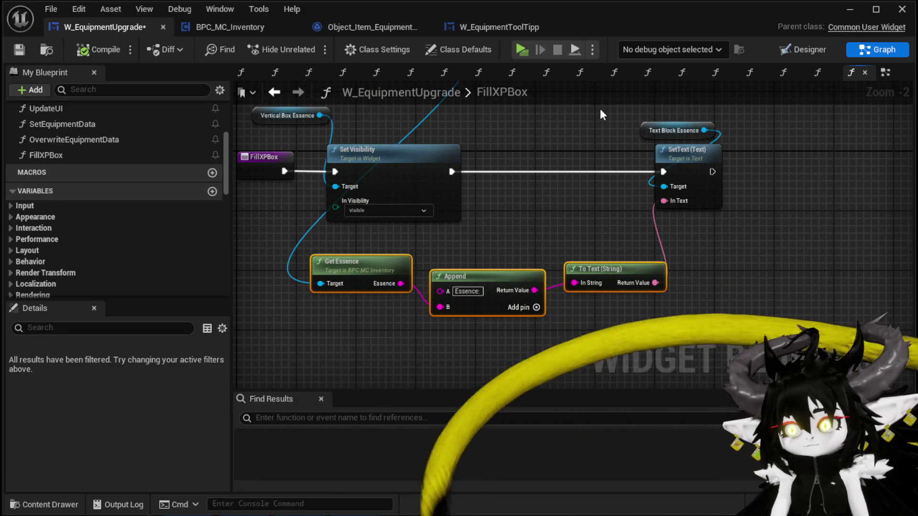
left_click_drag(601, 108, 693, 199)
scroll(140, 185, "down", 8)
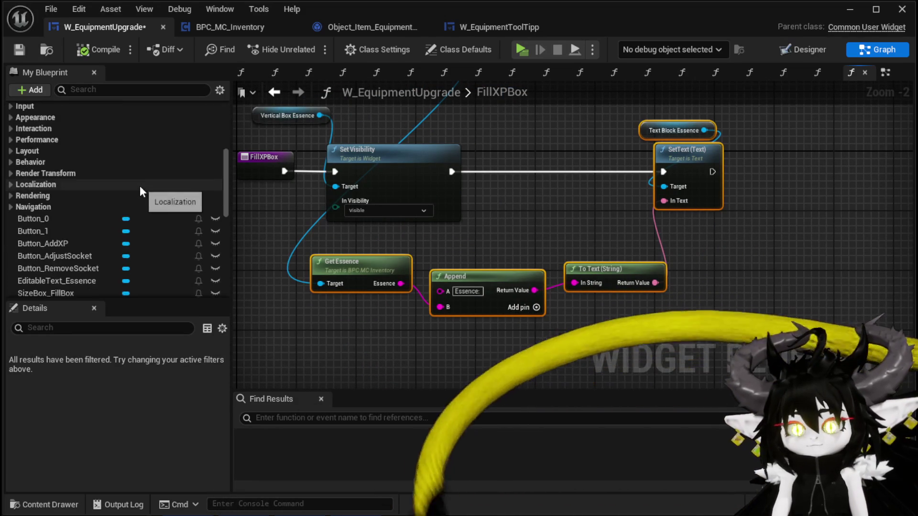
scroll(141, 183, "down", 12)
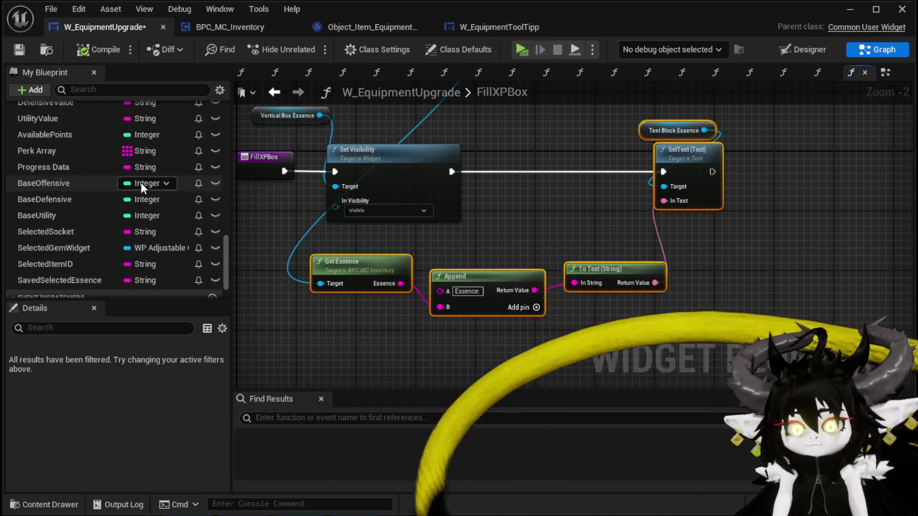
scroll(141, 182, "up", 5)
scroll(141, 183, "up", 3)
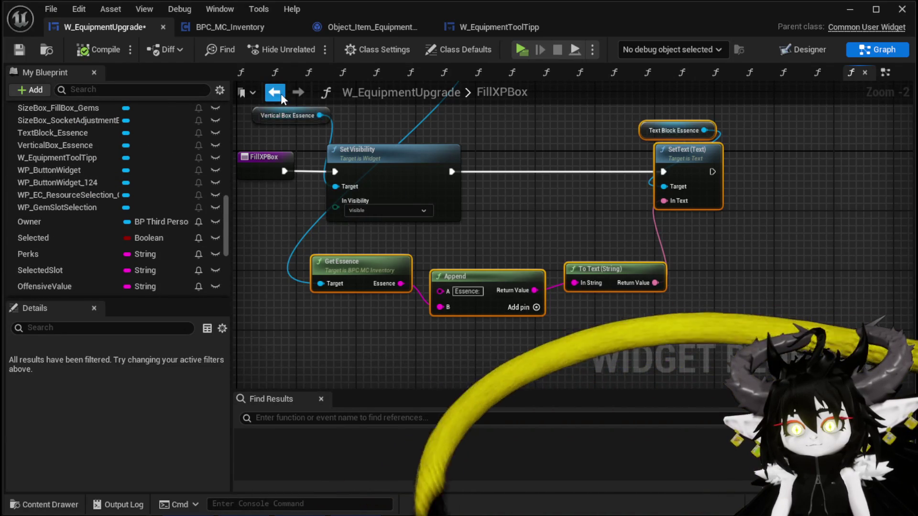
- Paste the essence text nodes into the EventGraph, placing SetText before the SET node
left_click(274, 92)
key("ctrl+v")
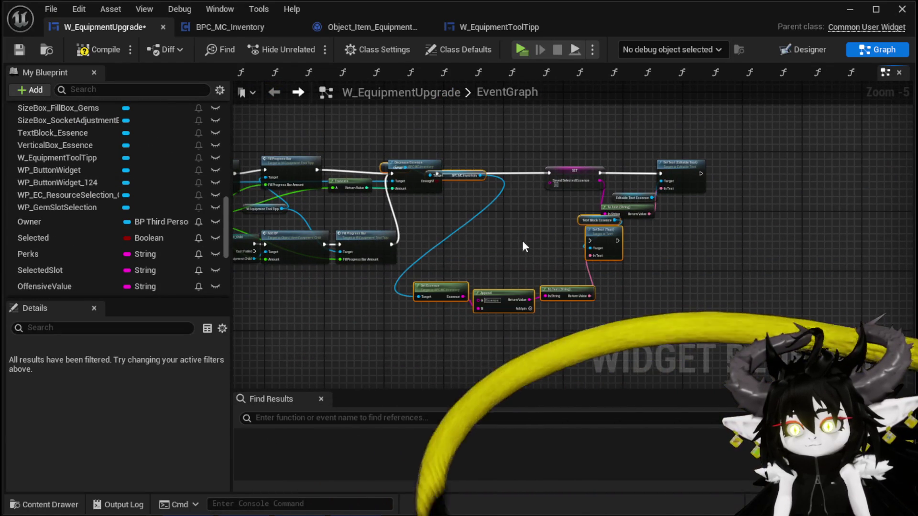
mouse_move(690, 311)
left_mouse_down()
mouse_move(593, 285)
mouse_move(619, 271)
mouse_move(423, 139)
left_mouse_up()
scroll(619, 270, "up", 4)
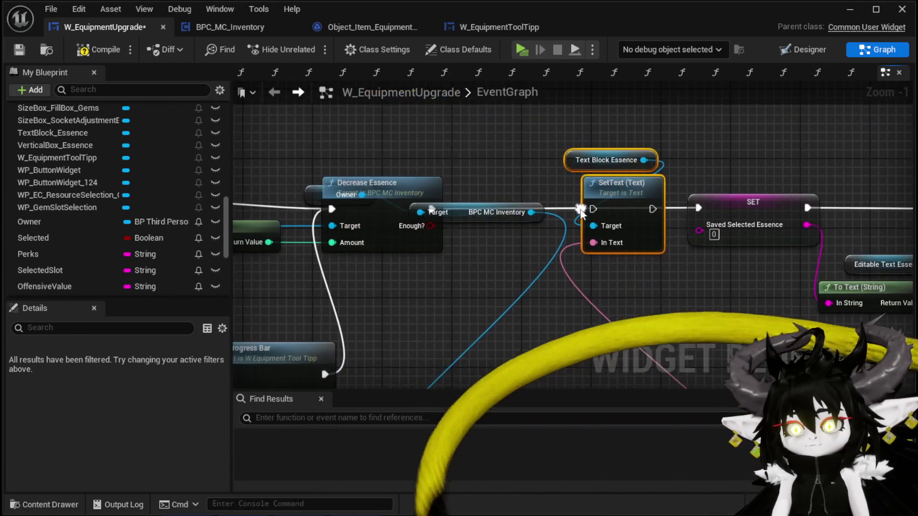
left_click(461, 214)
left_click_drag(462, 214, 486, 310)
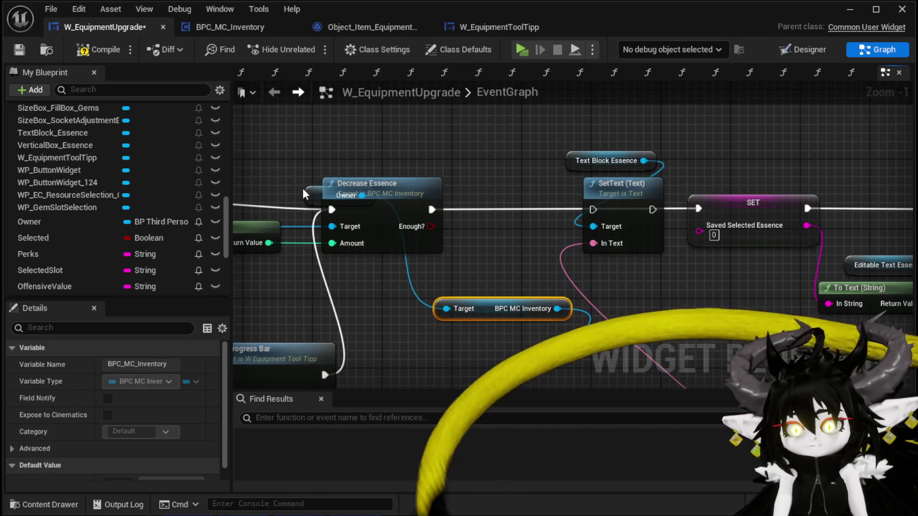
left_click_drag(306, 195, 392, 284)
- Wire SetText's execution output into SET, then compile, save and close the widget blueprint
left_click_drag(432, 209, 702, 211)
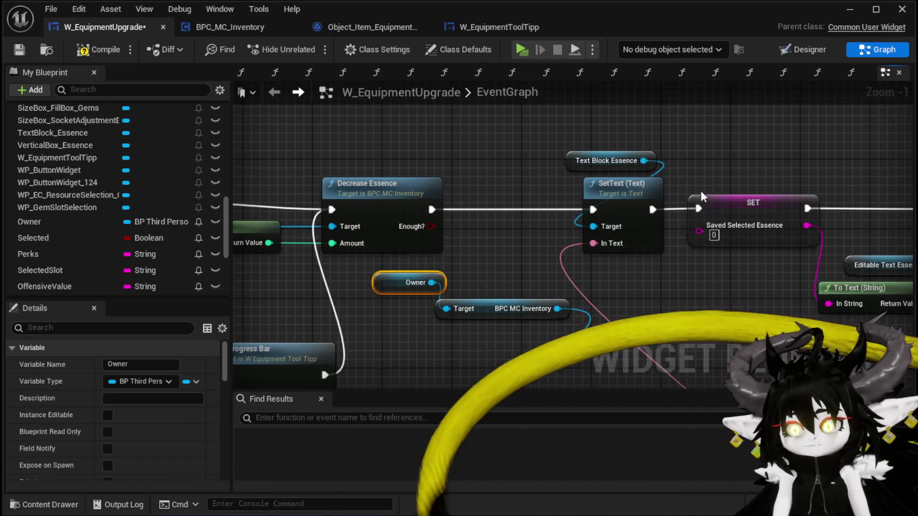
scroll(700, 173, "down", 3)
mouse_move(533, 284)
left_mouse_down()
mouse_move(698, 334)
mouse_move(712, 254)
left_mouse_up()
left_click(95, 46)
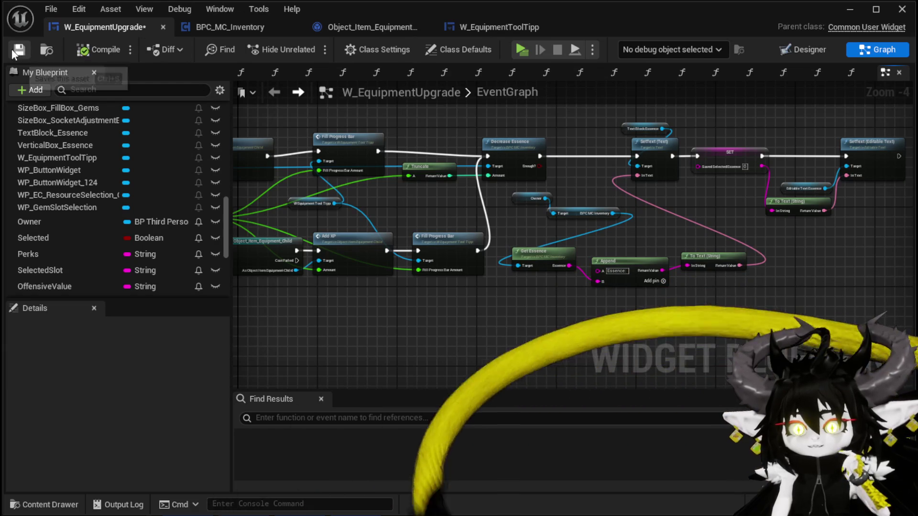
left_click(14, 49)
left_click(851, 11)
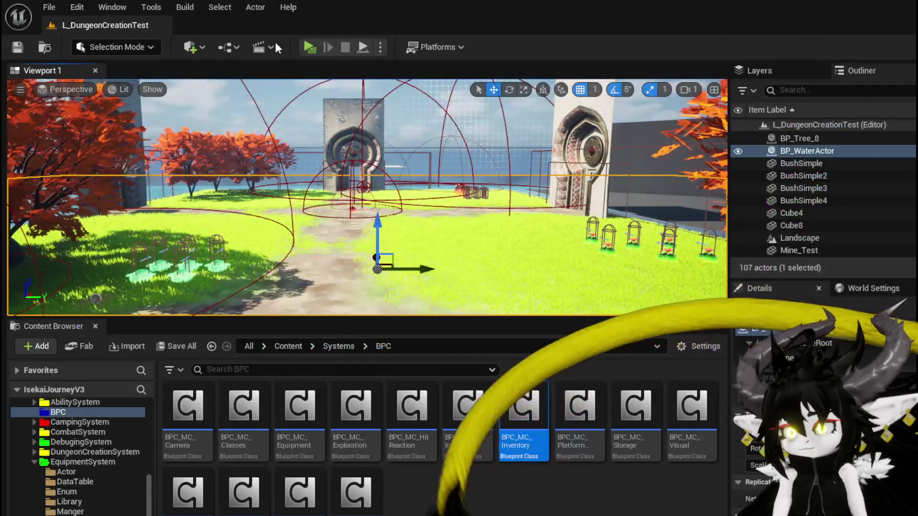
- Start Play, open the upgrade screen, pick Iron_Head and apply 200 essence
left_click(308, 48)
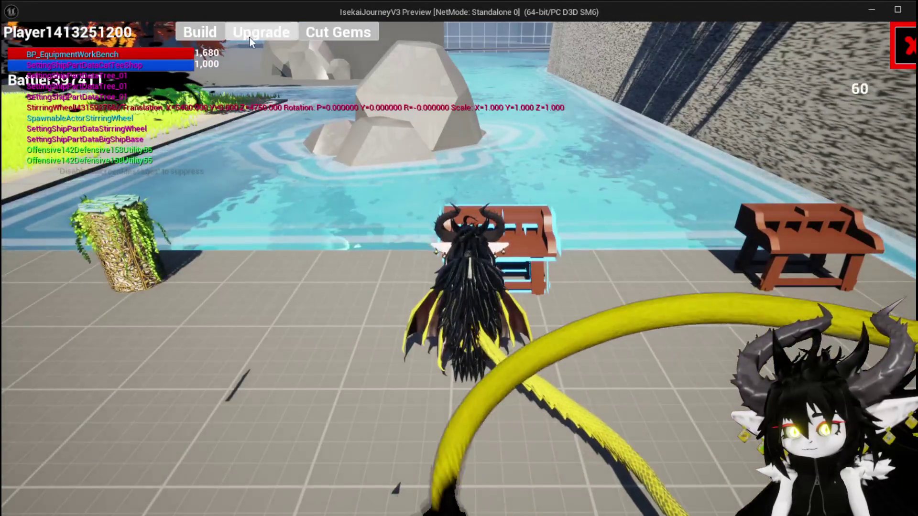
left_click(249, 34)
left_click(127, 100)
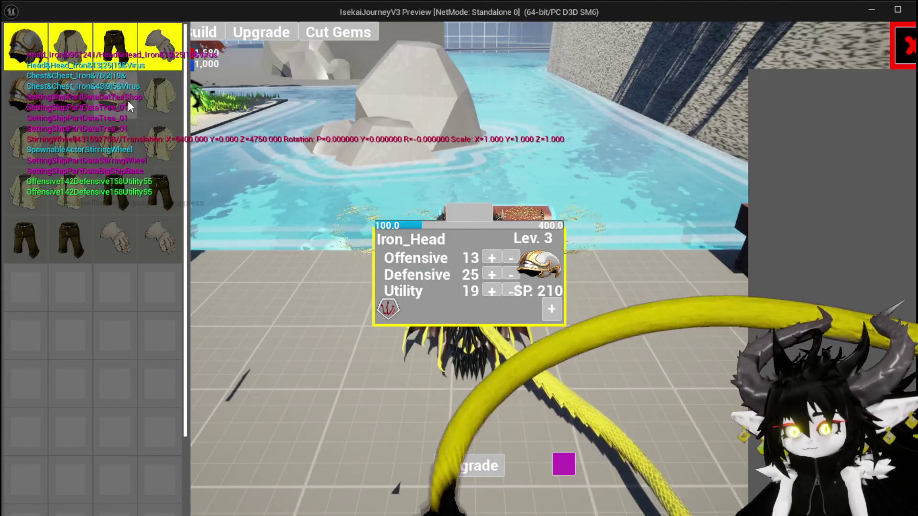
left_click(463, 210)
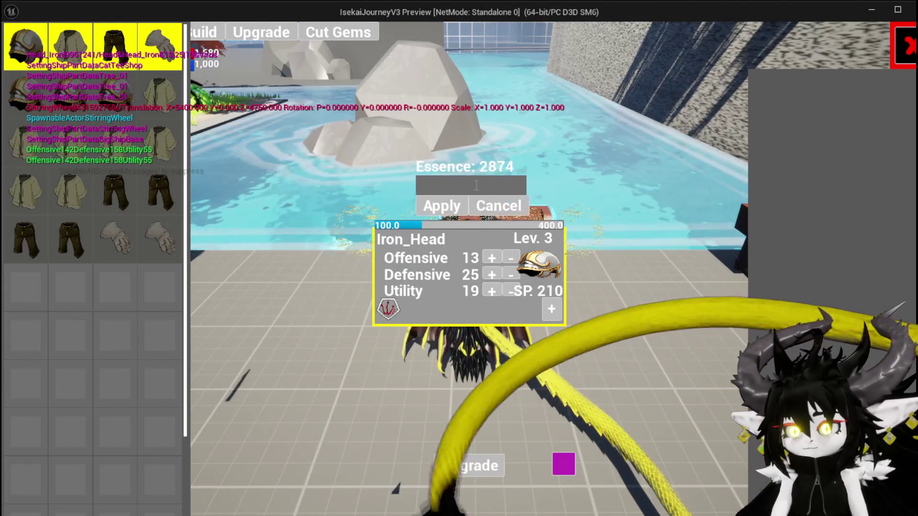
type("200")
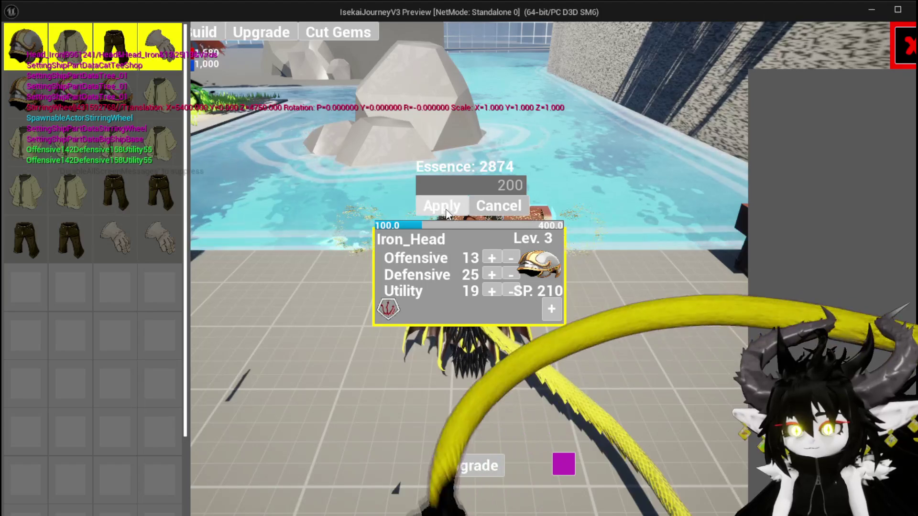
key("Return")
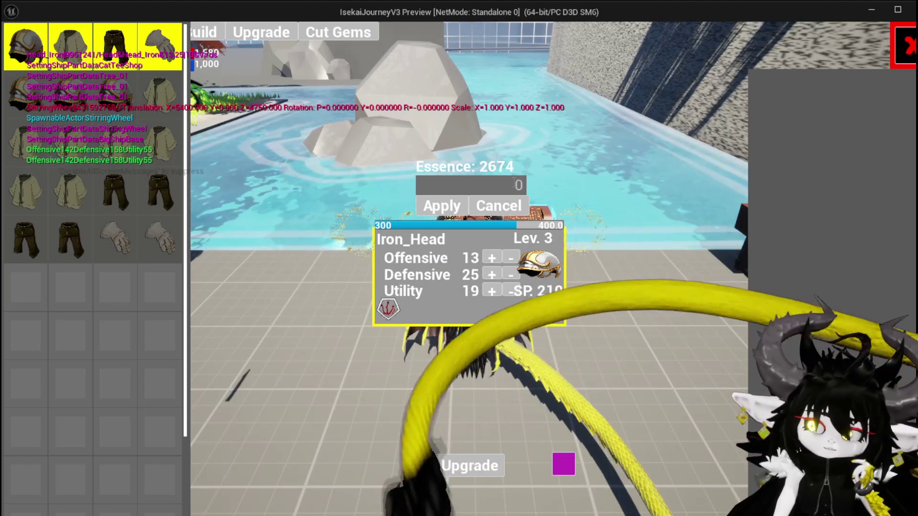
- Apply another 100 essence to Iron_Head and raise its Offensive stat twice
left_click(507, 185)
type("100")
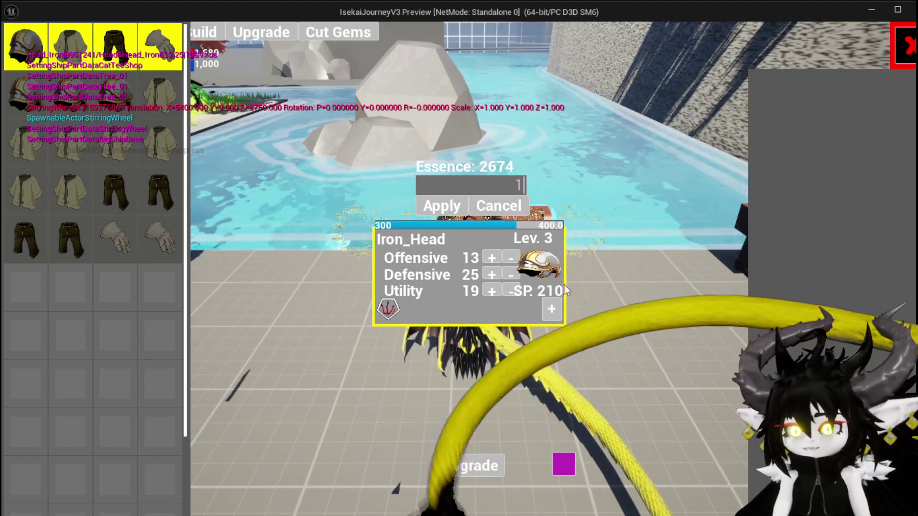
left_click(449, 207)
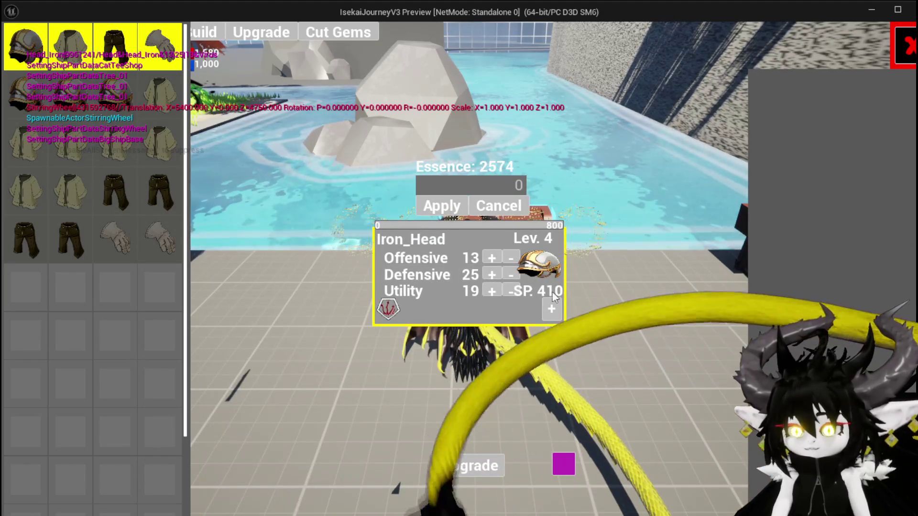
left_click(491, 259)
left_click(491, 258)
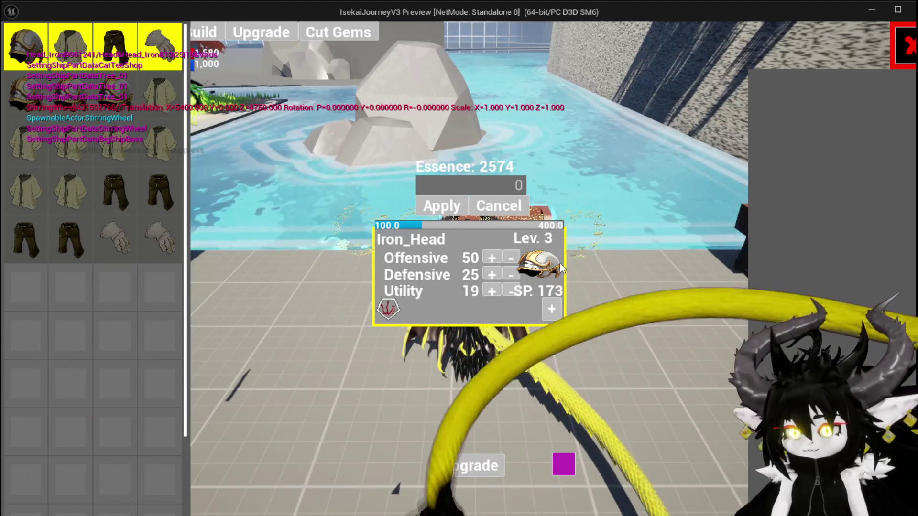
- Apply 300 essence to lift Iron_Head to Lev. 4, then close the upgrade screen
left_click(502, 187)
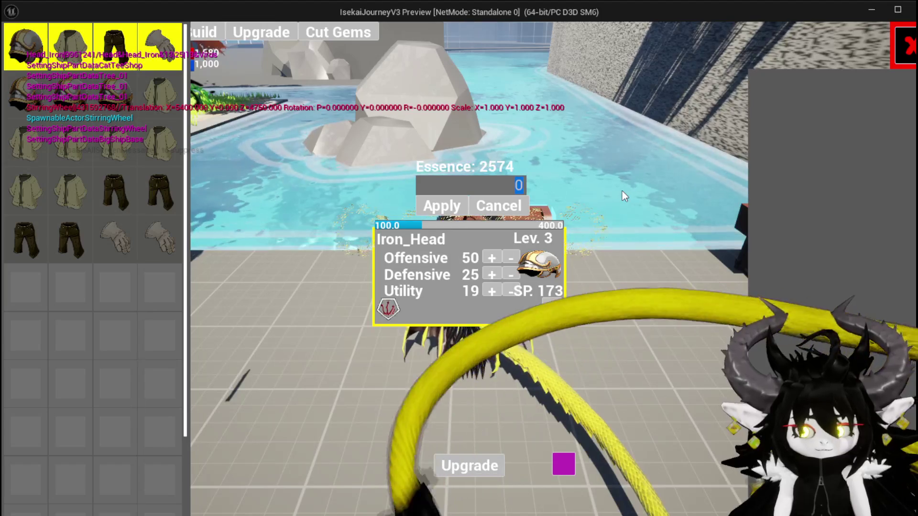
type("300")
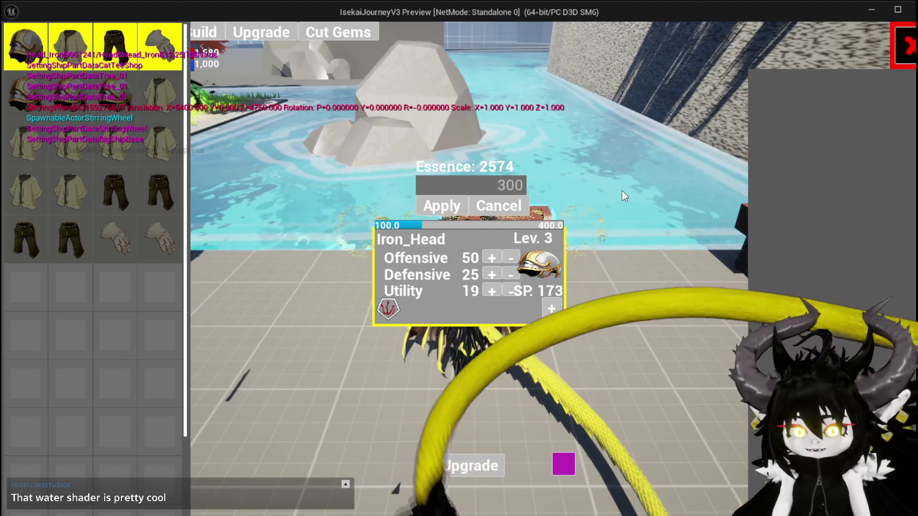
left_click(481, 209)
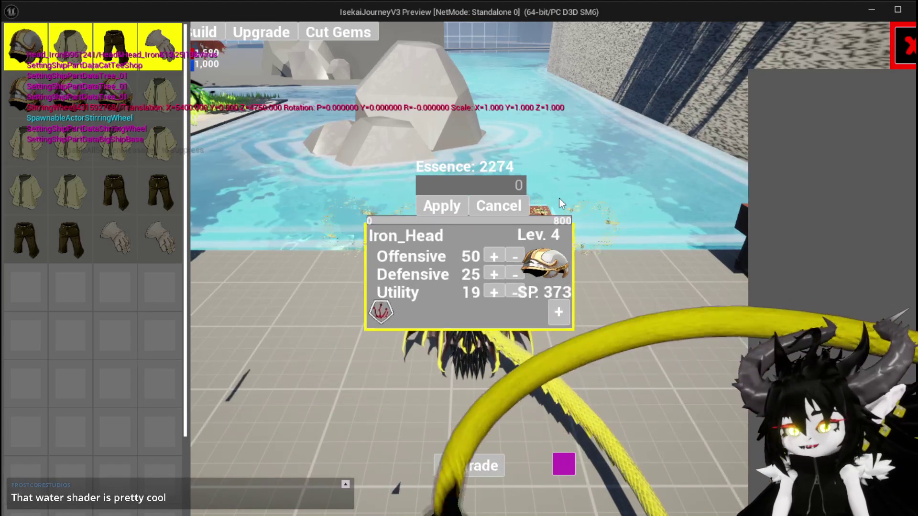
left_click(906, 46)
- Jump and glide the character over the water, grass and pool, then end Play with Esc
key("space")
key("space")
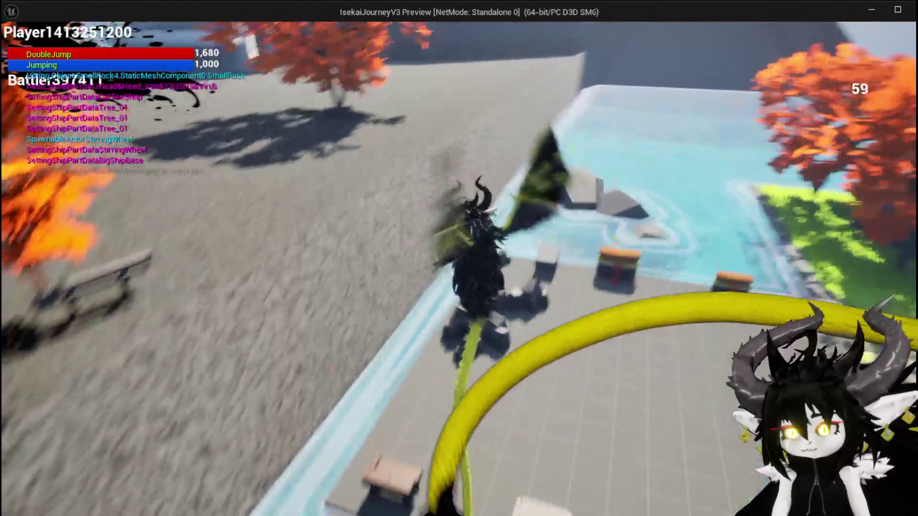
key("space")
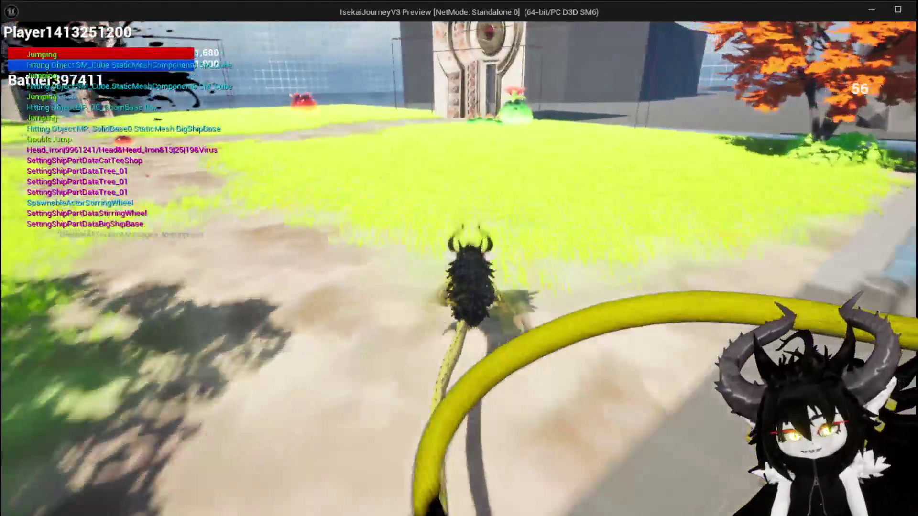
key("w")
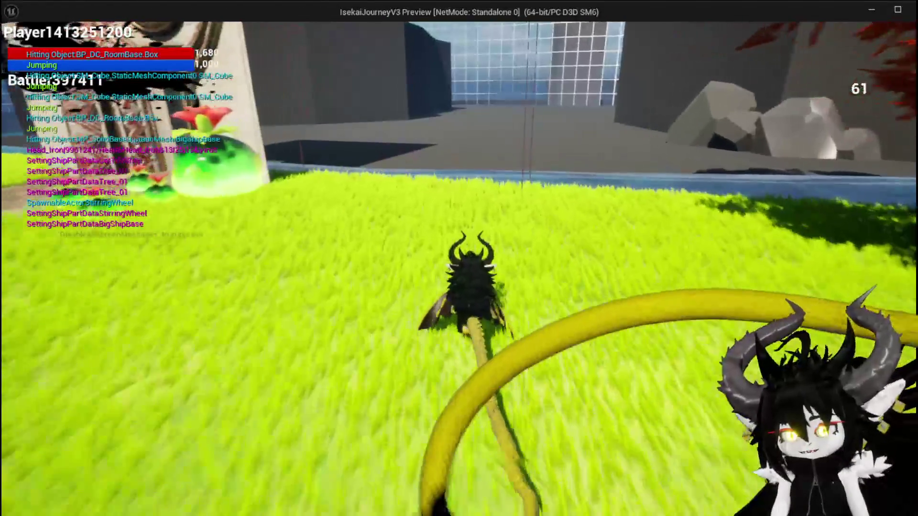
key("space")
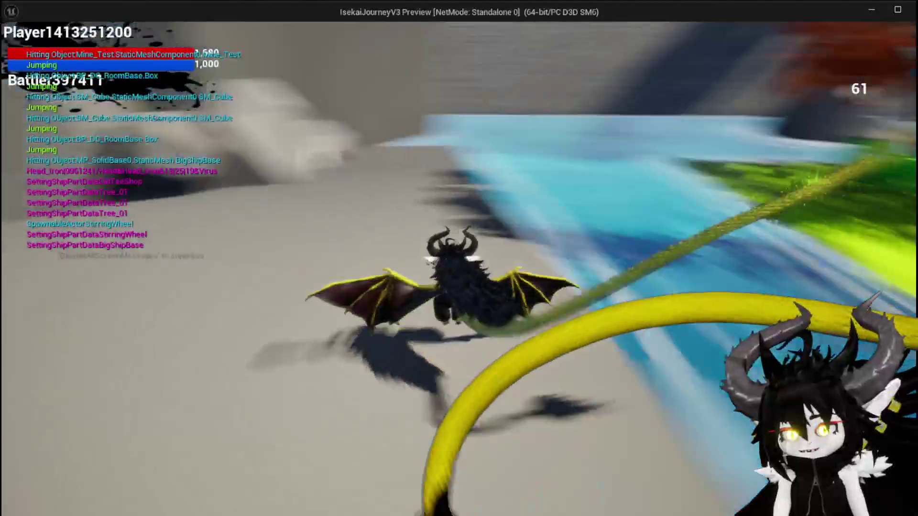
key("space")
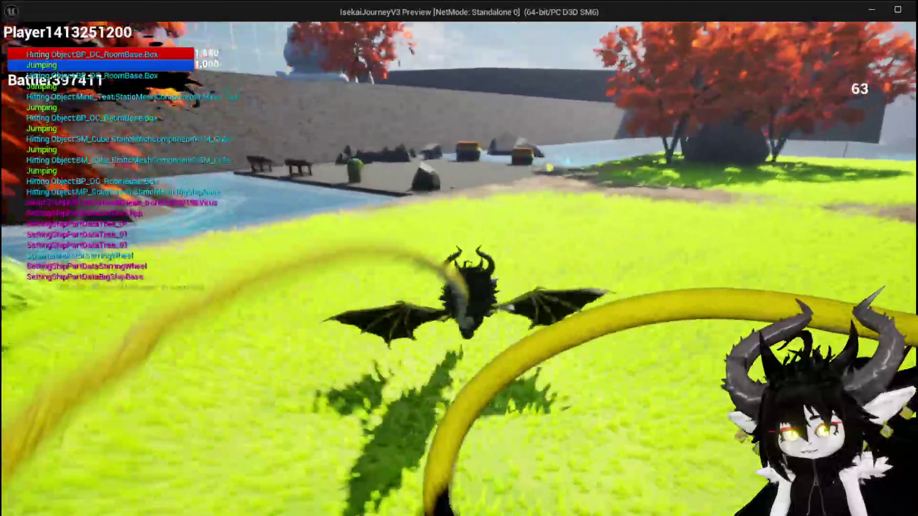
key("w")
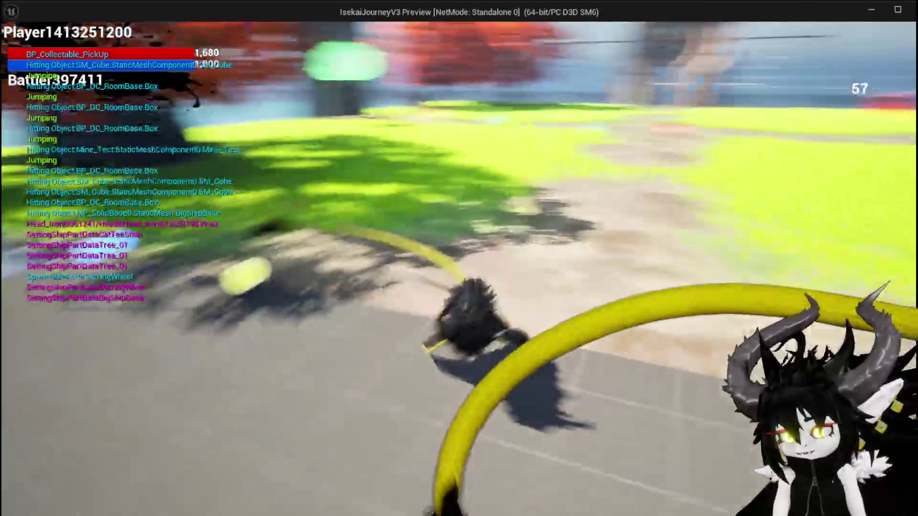
key("Escape")
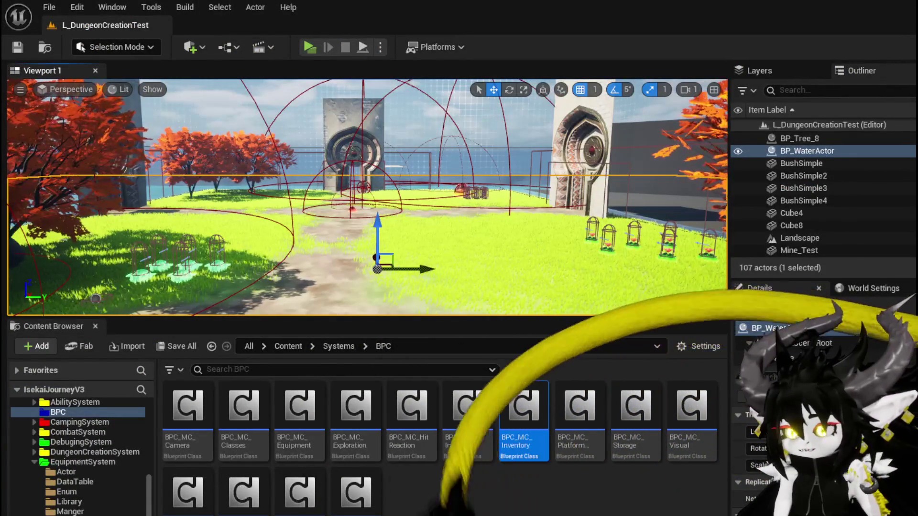
key("f")
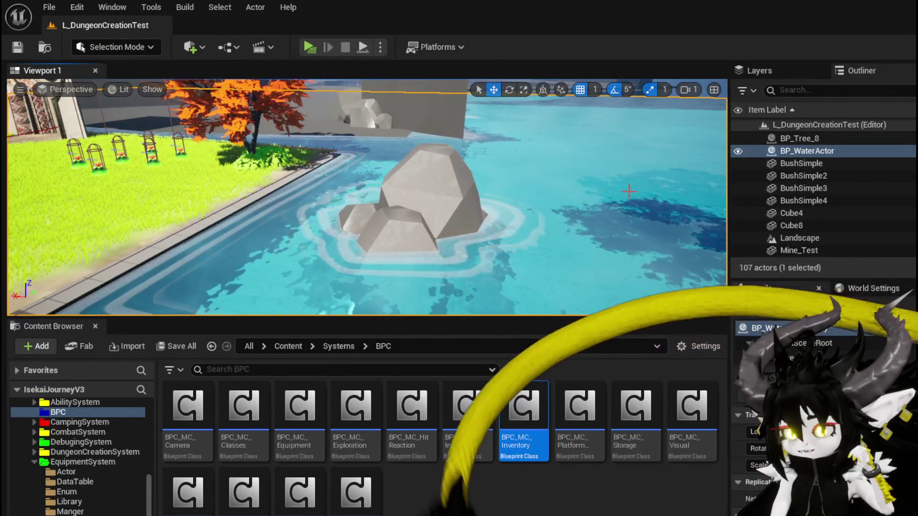
- Check BP_WaterActor's Plane component and its M_Water_Inst material instance, then close both
key("ctrl+e")
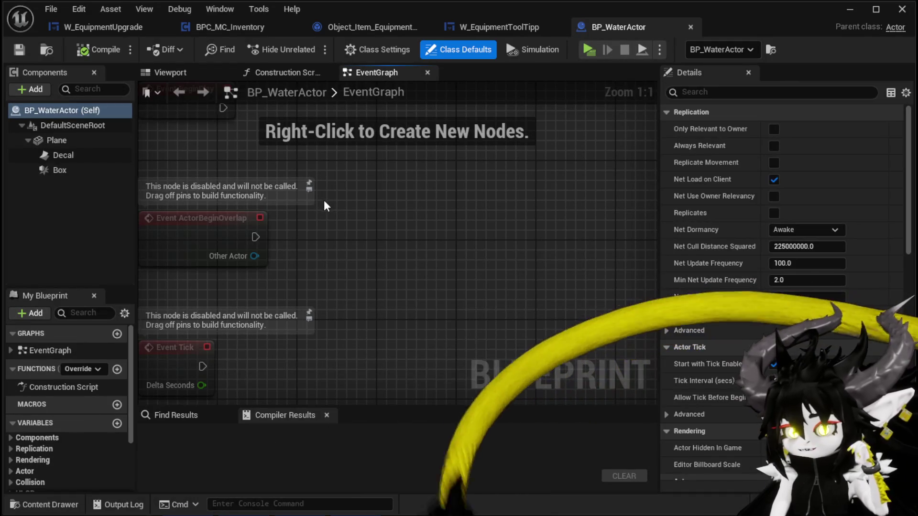
left_click(60, 141)
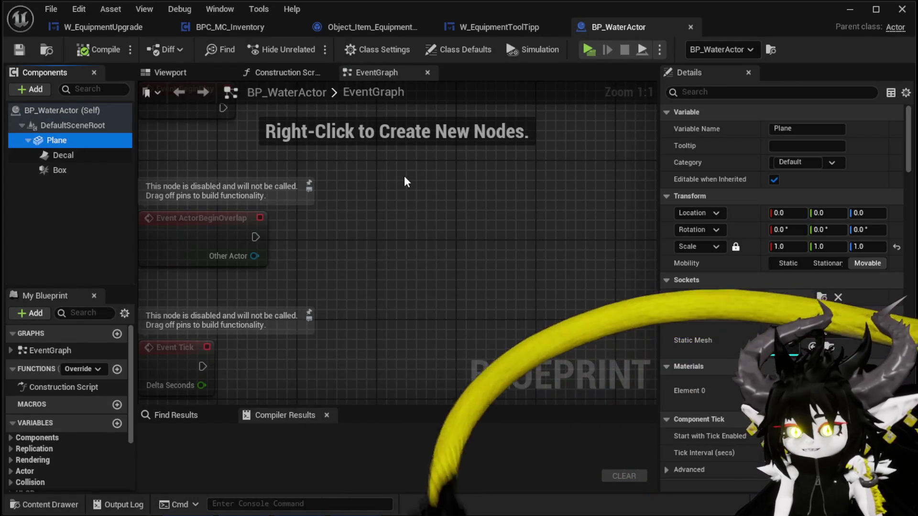
double_click(785, 397)
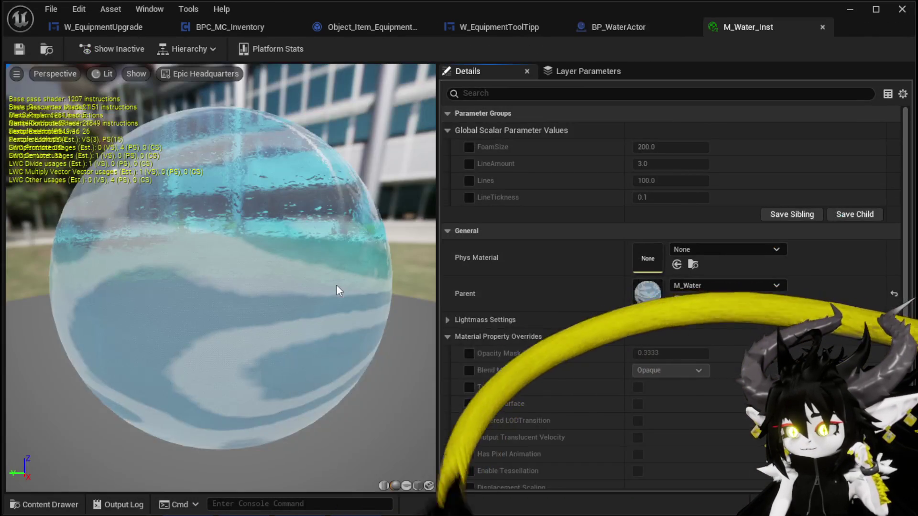
left_click(822, 26)
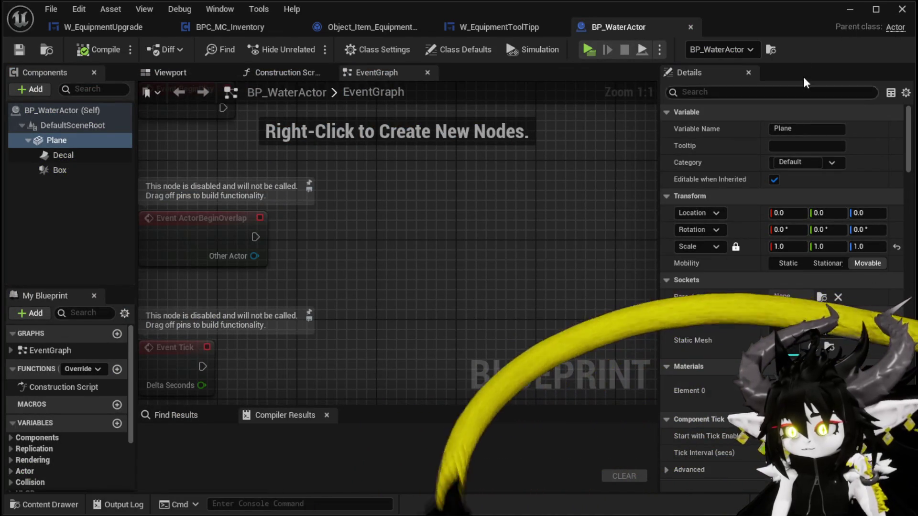
left_click(850, 9)
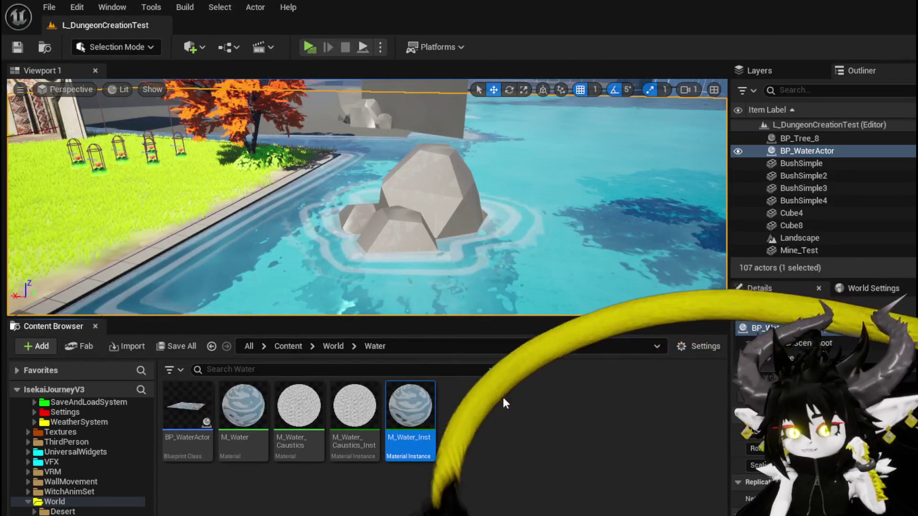
- Open M_Water and inspect the Substrate Single Layer Water BSDF node and its shader stats
double_click(227, 403)
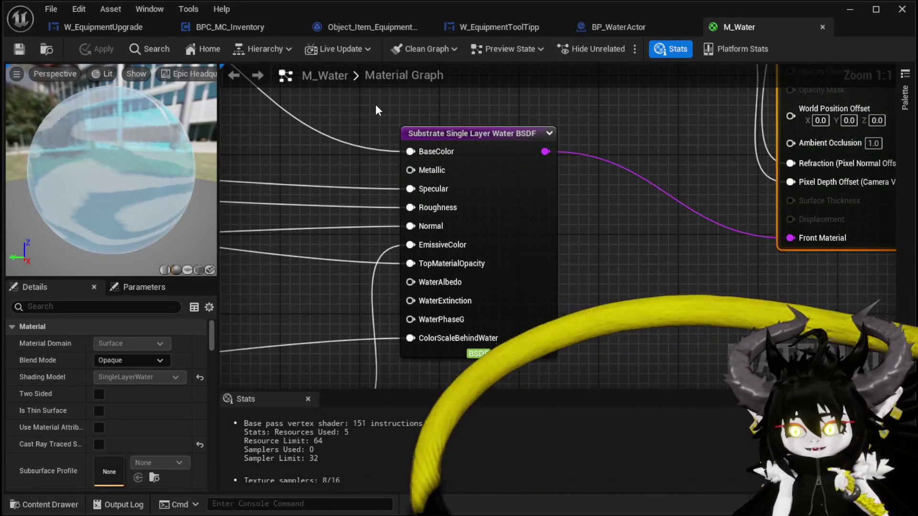
mouse_move(376, 104)
left_mouse_down()
mouse_move(579, 310)
mouse_move(576, 378)
left_mouse_up()
mouse_move(475, 368)
left_mouse_down()
mouse_move(514, 348)
mouse_move(738, 137)
left_mouse_up()
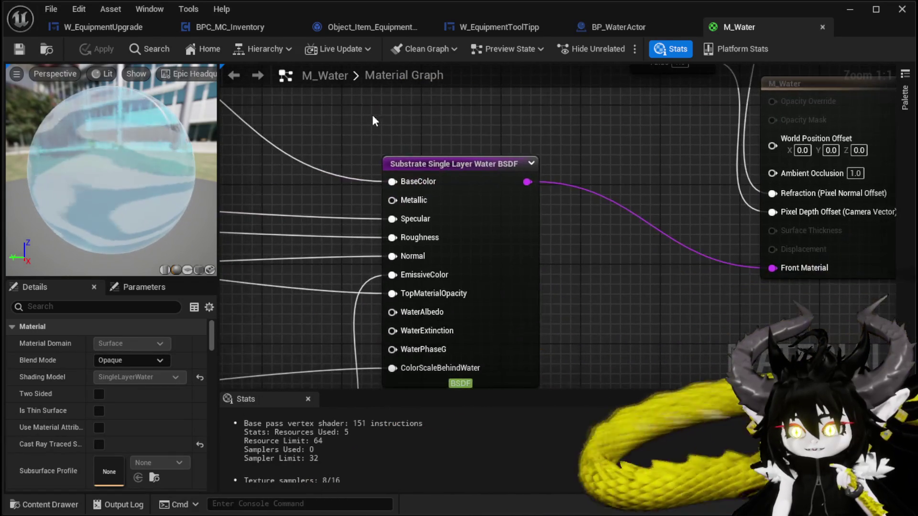
mouse_move(369, 116)
left_mouse_down()
mouse_move(561, 374)
mouse_move(562, 363)
left_mouse_up()
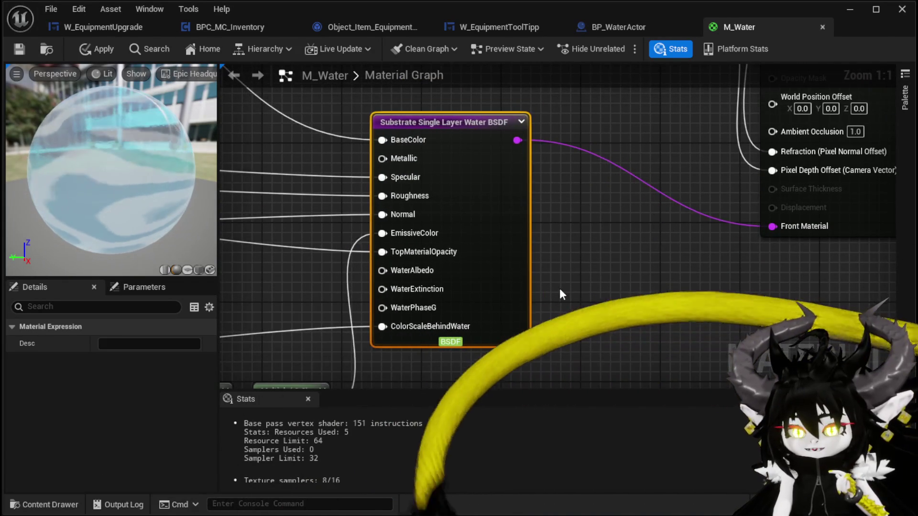
scroll(559, 288, "down", 2)
mouse_move(326, 174)
left_mouse_down()
mouse_move(347, 199)
mouse_move(457, 233)
mouse_move(353, 185)
mouse_move(370, 179)
mouse_move(292, 149)
left_mouse_up()
scroll(458, 234, "down", 1)
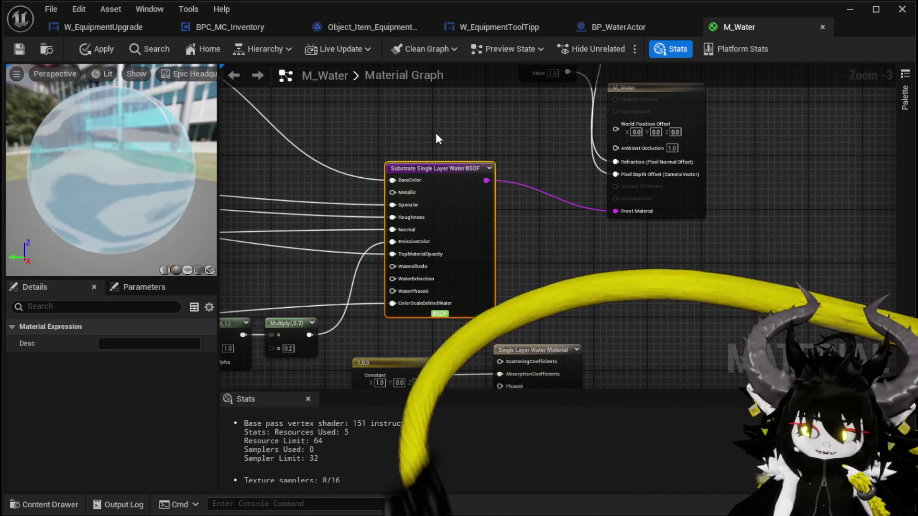
mouse_move(439, 139)
left_mouse_down()
mouse_move(383, 191)
mouse_move(402, 124)
mouse_move(490, 232)
left_mouse_up()
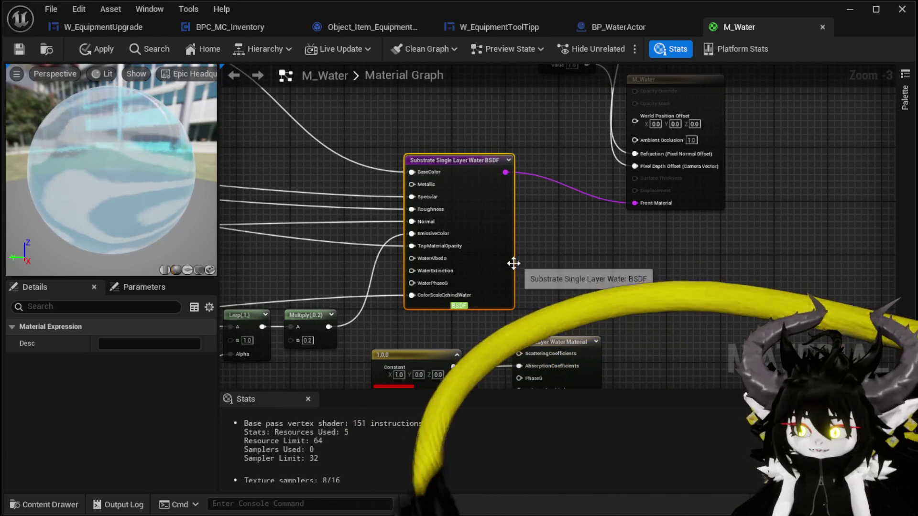
left_click(592, 260)
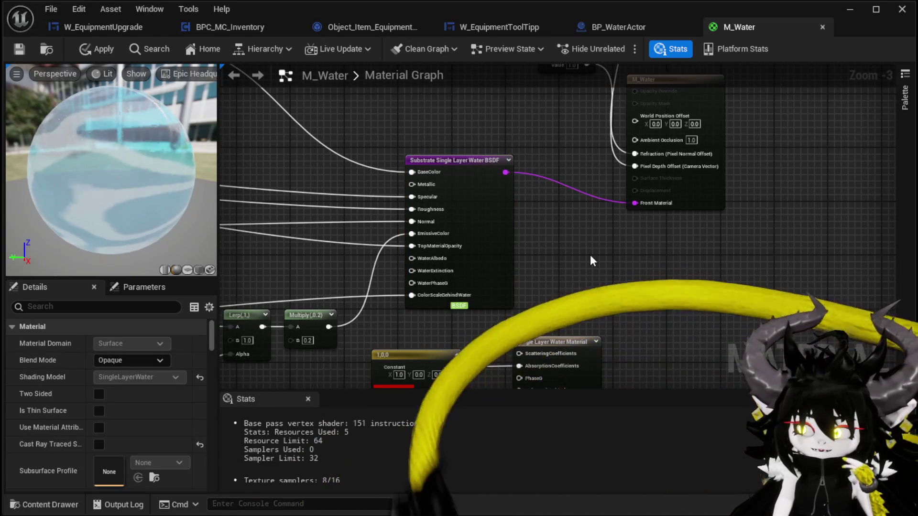
left_click_drag(590, 255, 605, 324)
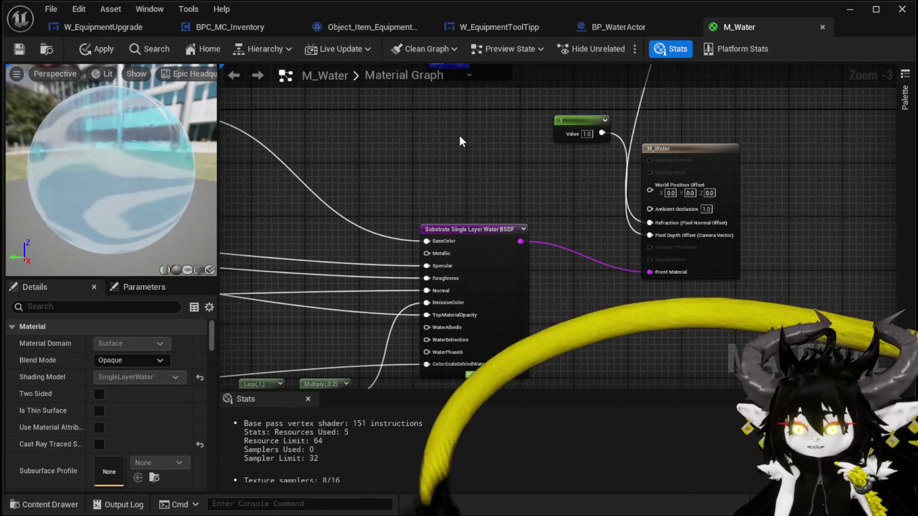
- Save M_Water, nudge the Substrate BSDF node, and apply the material changes
left_click(19, 49)
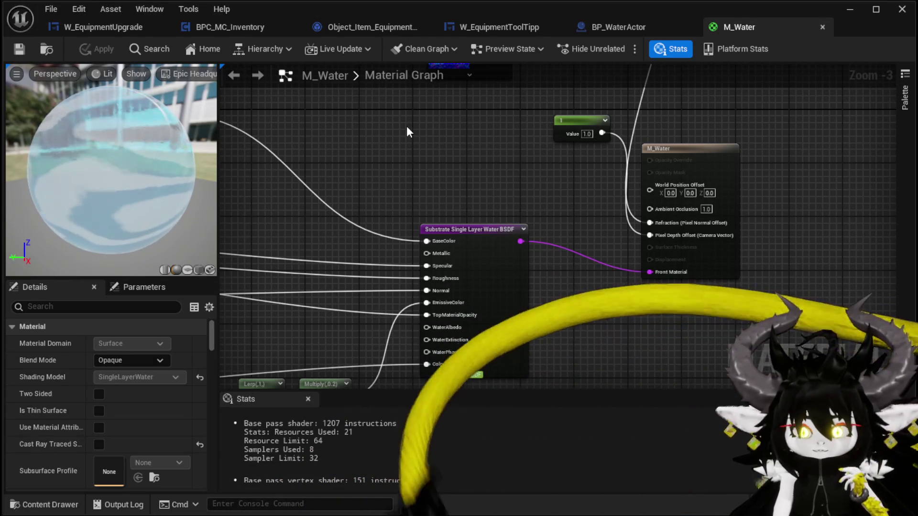
left_click_drag(413, 156, 392, 125)
mouse_move(448, 185)
left_mouse_down()
mouse_move(442, 174)
mouse_move(451, 181)
left_mouse_up()
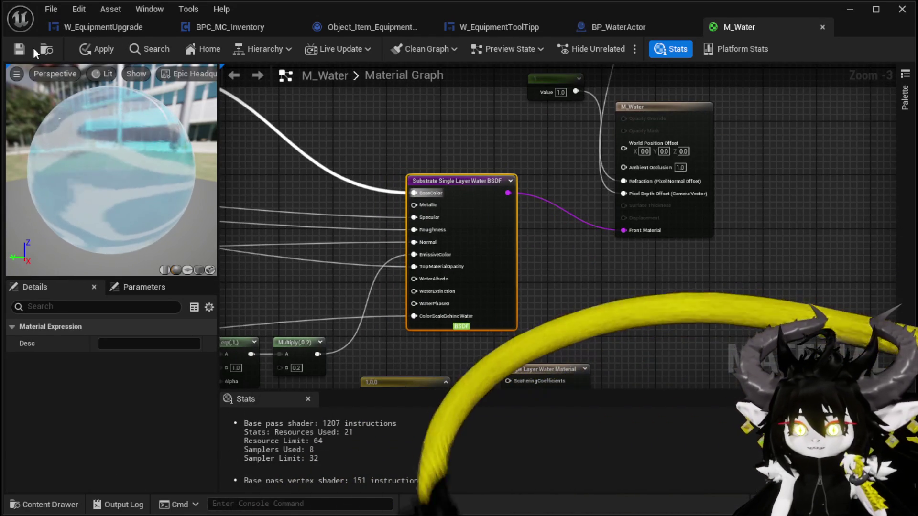
left_click(96, 50)
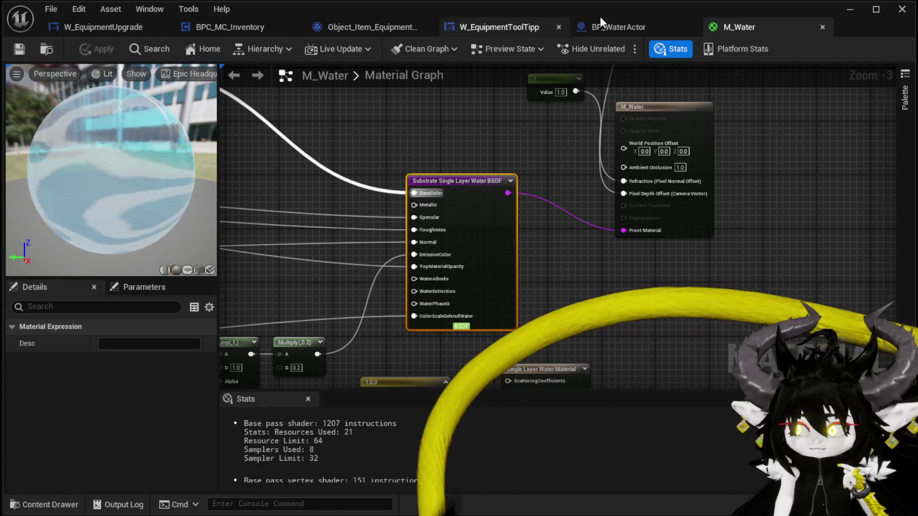
- Minimize the material editor and browse to InventorySystem/Actor to list BP_Backpack, BP_Lamp and BP_LootChest
left_click(850, 14)
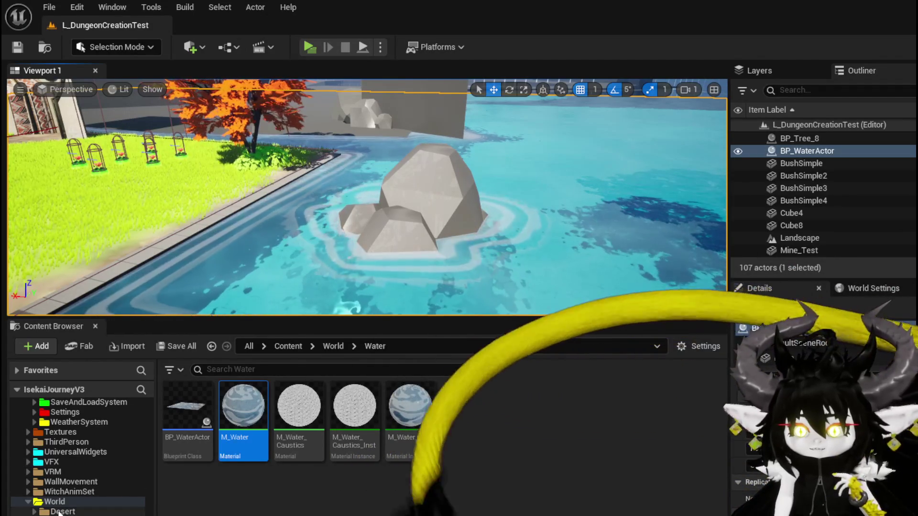
scroll(61, 460, "up", 1)
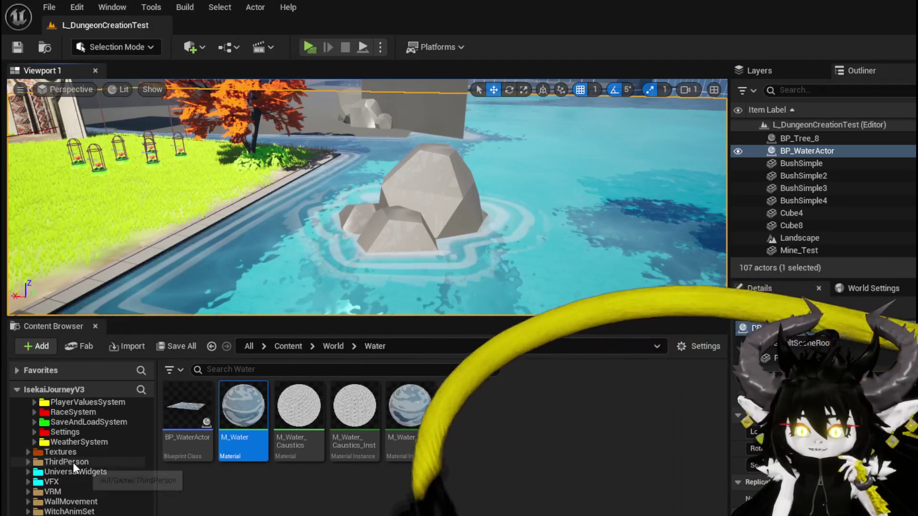
scroll(113, 474, "up", 5)
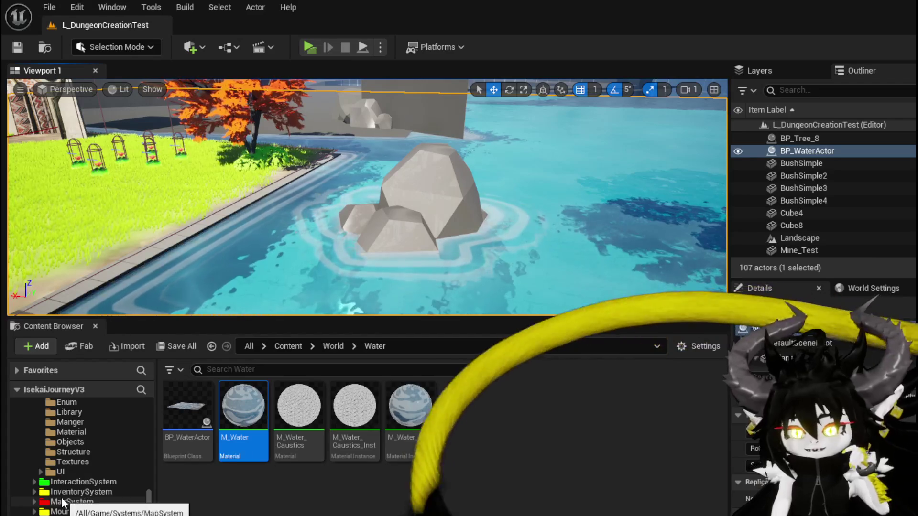
left_click(33, 493)
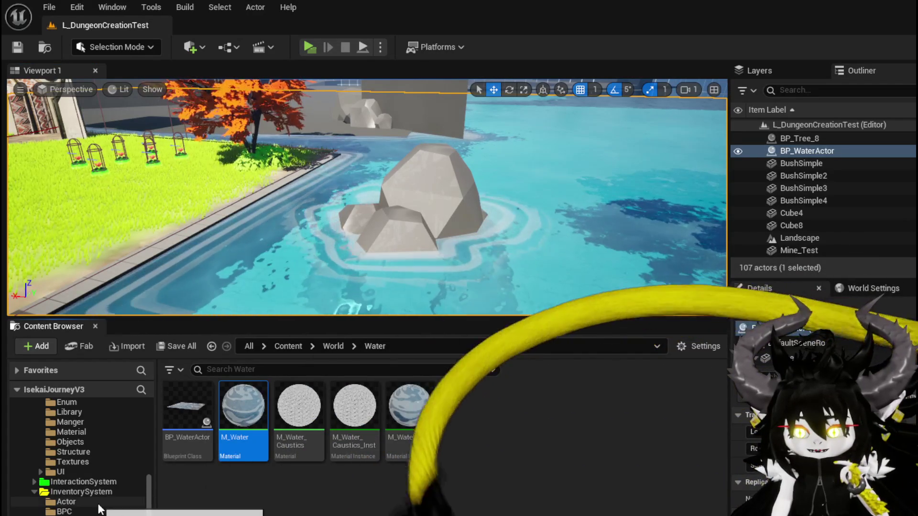
scroll(85, 507, "down", 1)
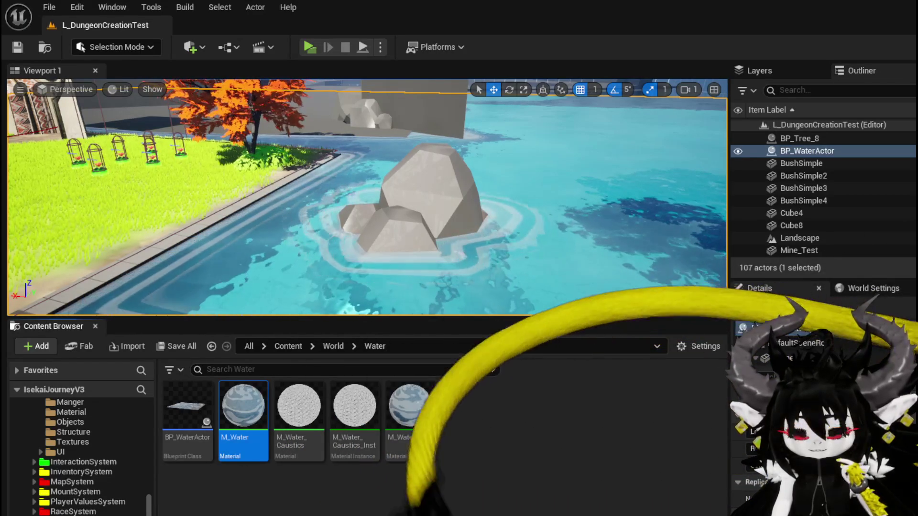
scroll(71, 483, "up", 2)
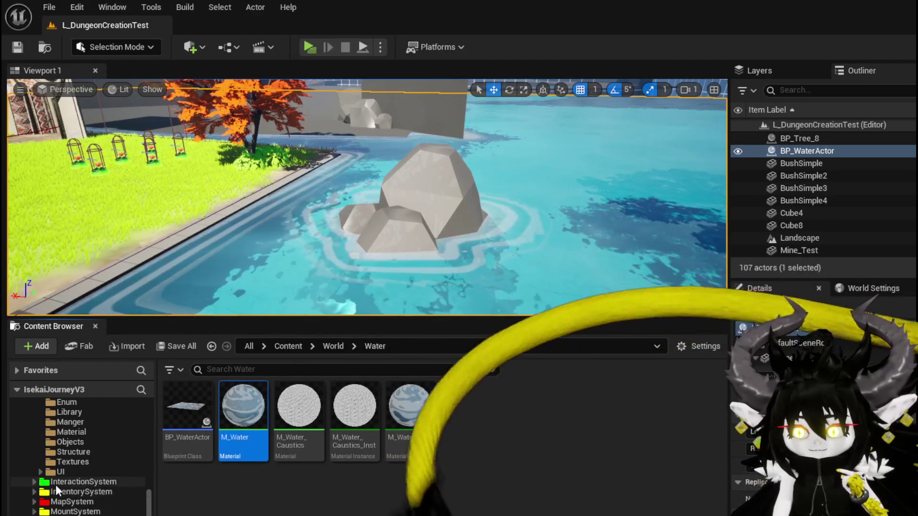
left_click(58, 502)
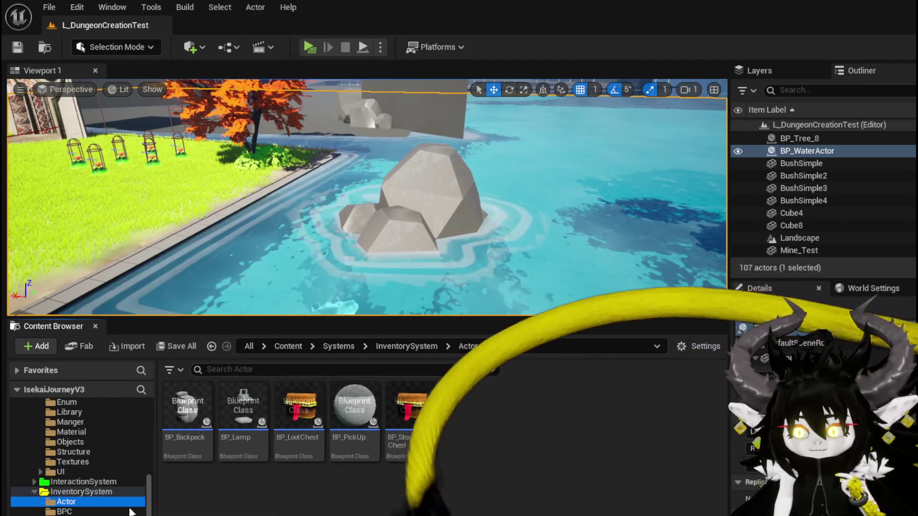
- Open BP_Lamp, zoom around the glowing lamp in its Viewport preview, then close it
double_click(228, 438)
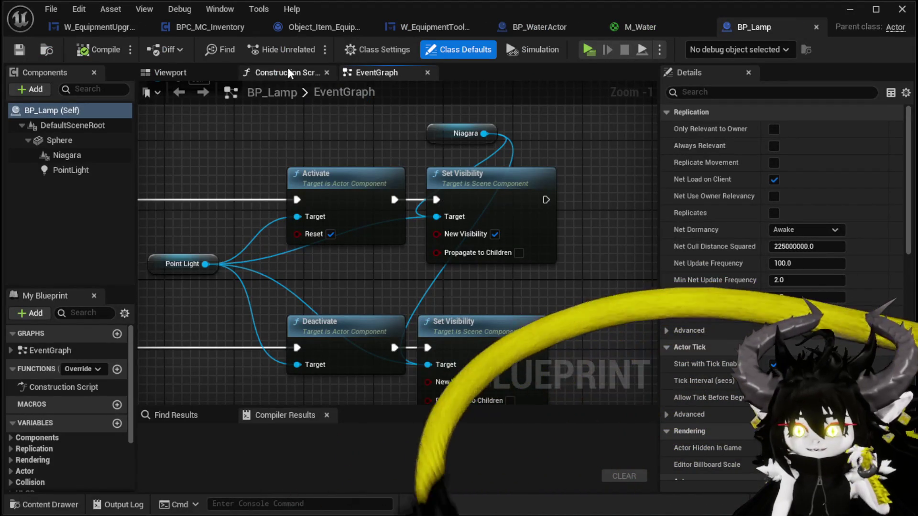
left_click(191, 72)
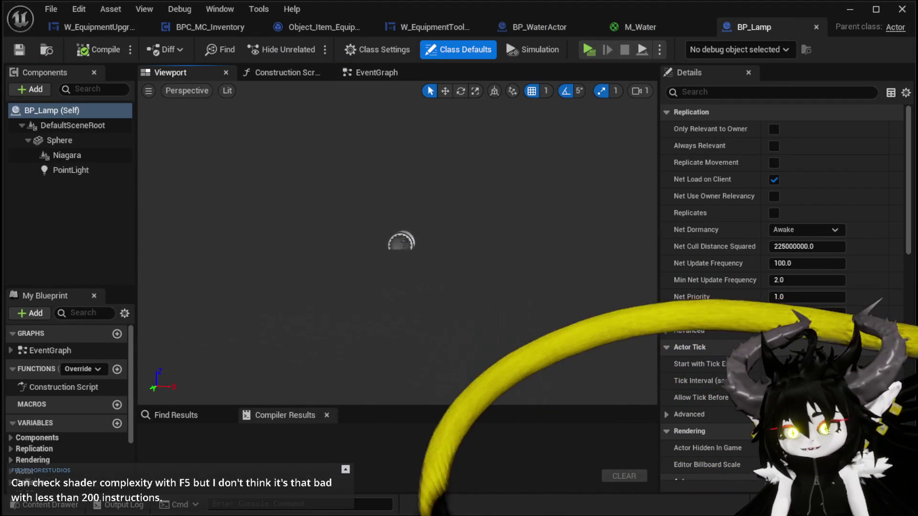
scroll(397, 239, "up", 5)
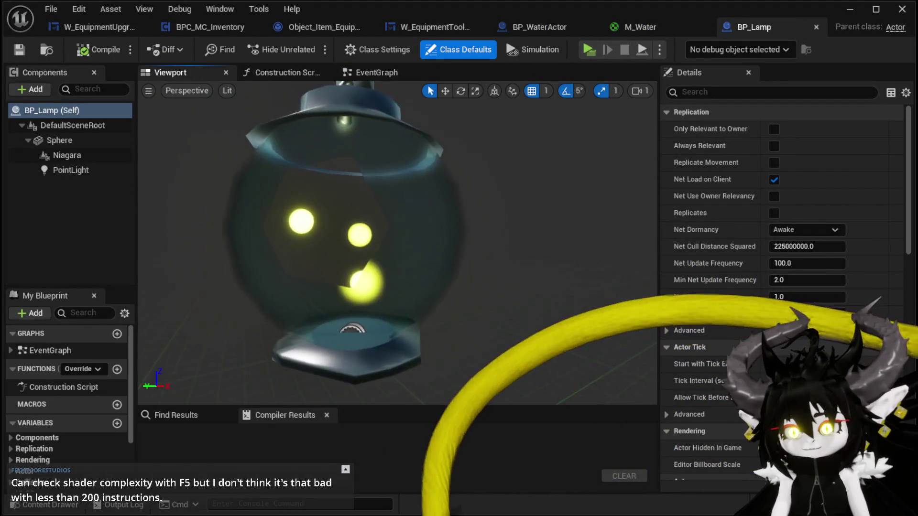
scroll(397, 239, "down", 8)
scroll(397, 240, "up", 5)
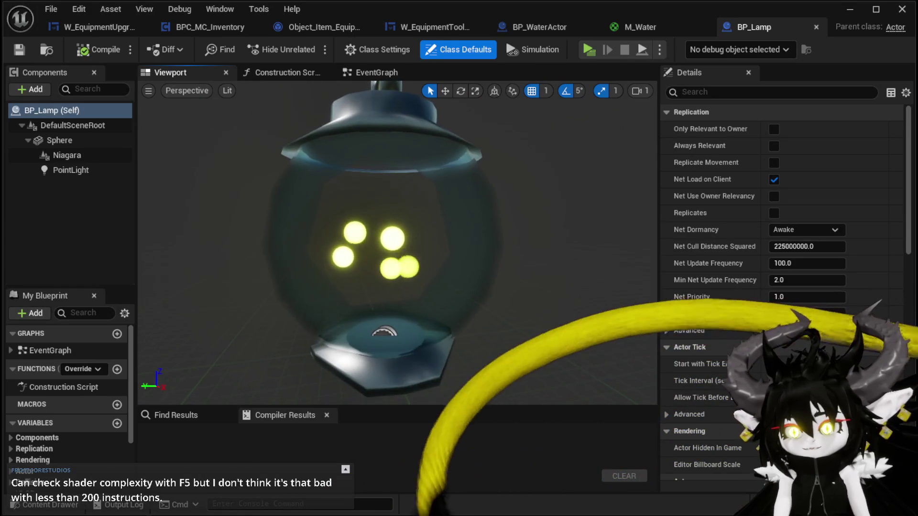
scroll(397, 239, "down", 5)
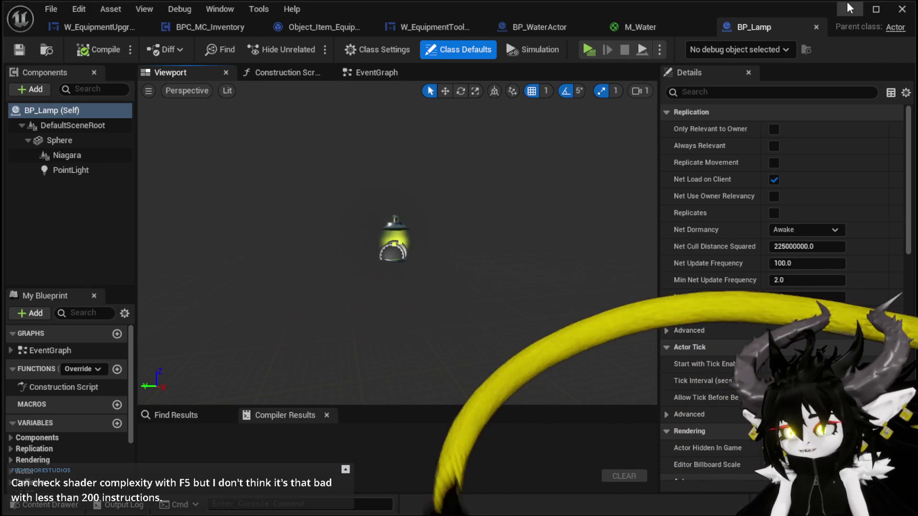
left_click(850, 9)
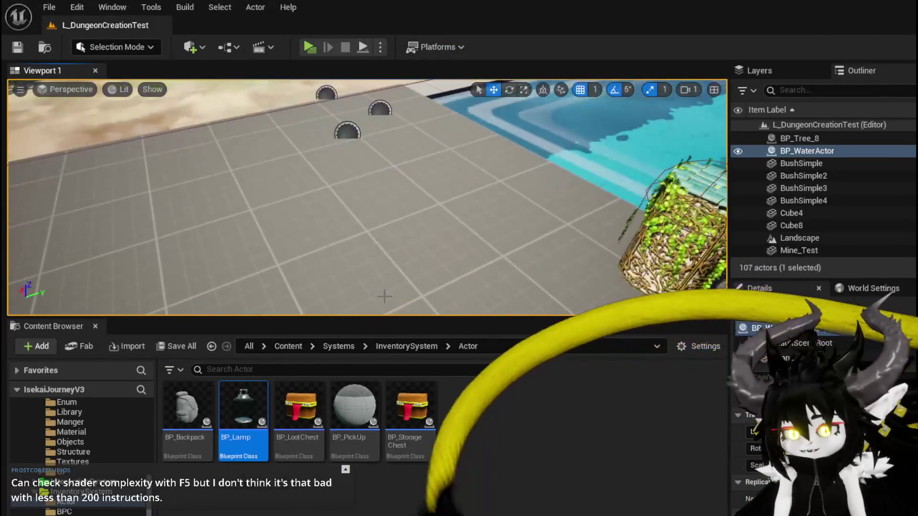
- Place a BP_Lamp on the tiled floor, frame it, then delete it and save the level
left_click_drag(243, 407, 389, 222)
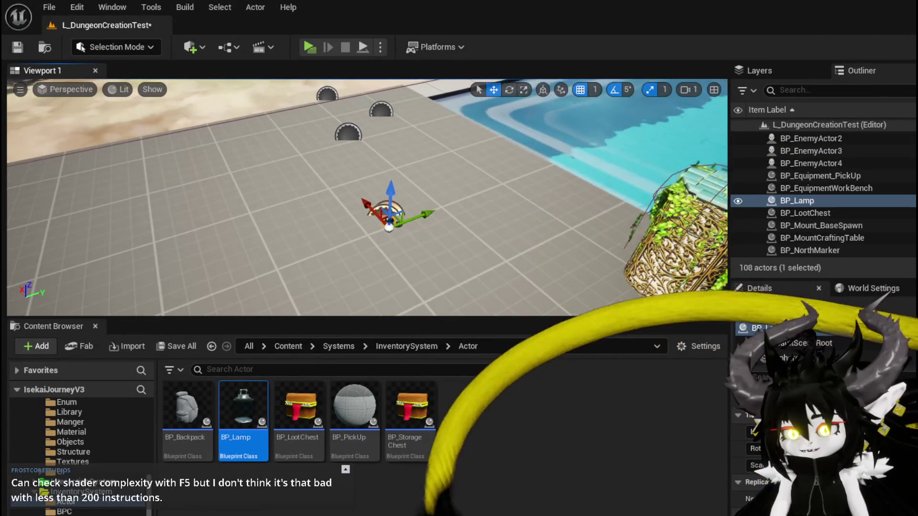
key("f")
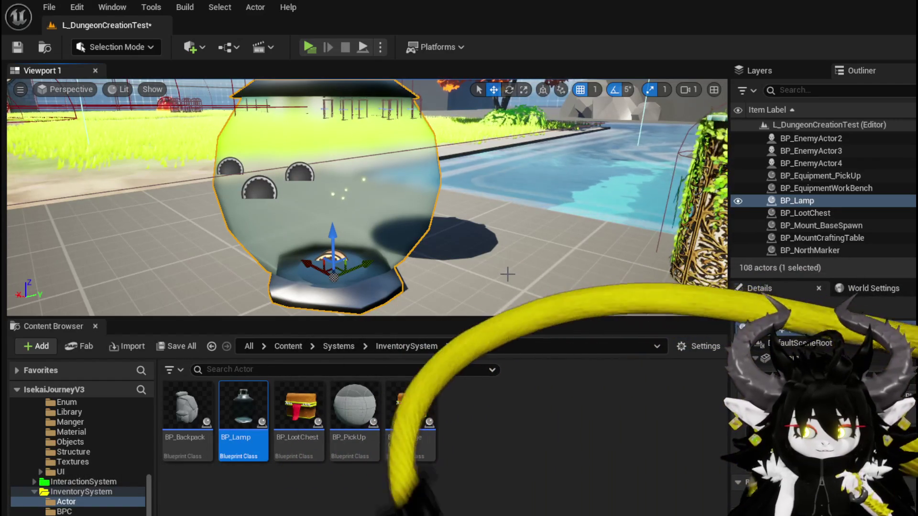
left_click_drag(508, 274, 507, 294)
key("Delete")
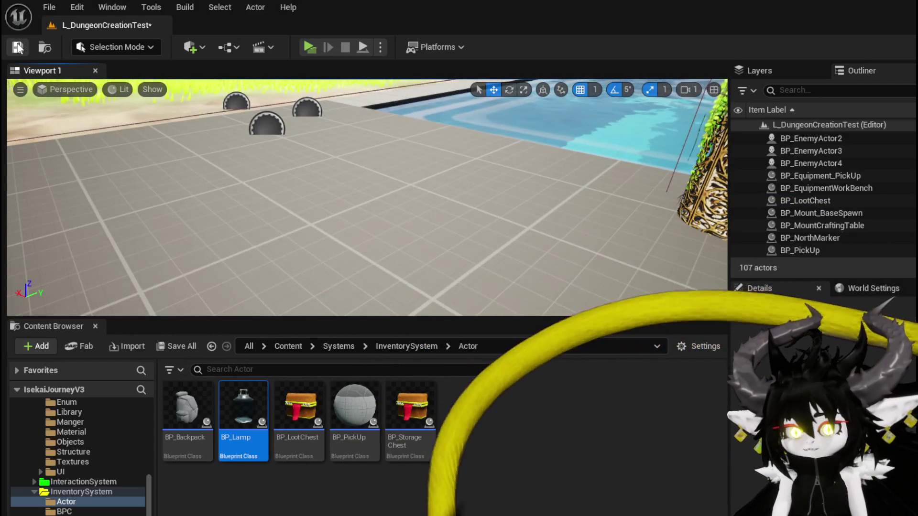
key("ctrl+s")
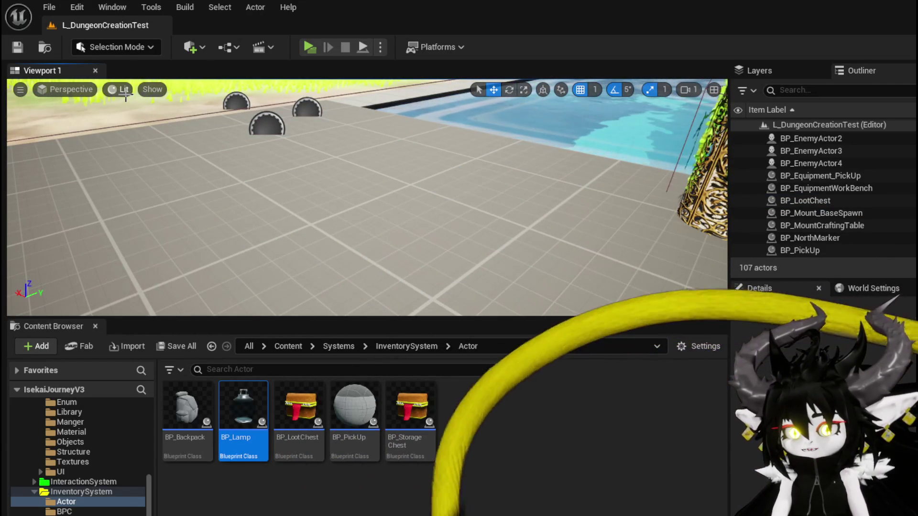
- Switch the viewport to Optimization Viewmodes > Shader Complexity and survey the trees and floor
left_click(118, 89)
mouse_move(242, 318)
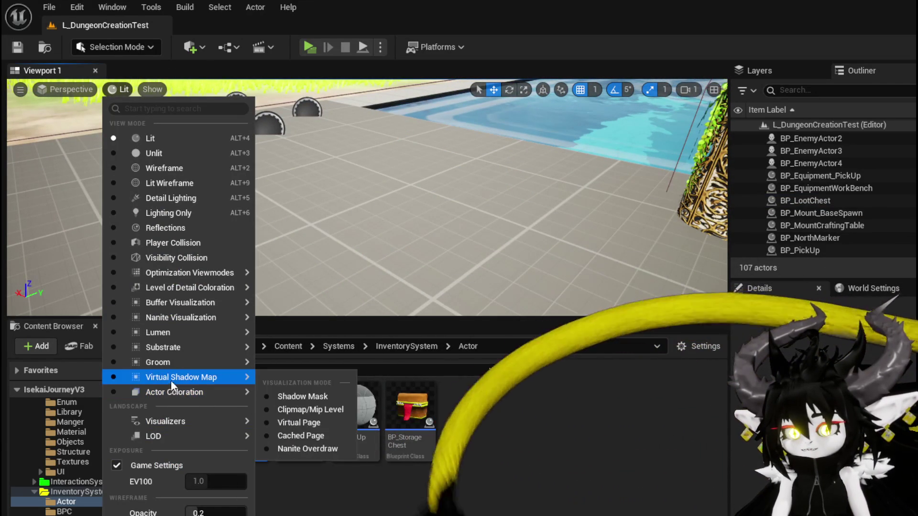
mouse_move(193, 287)
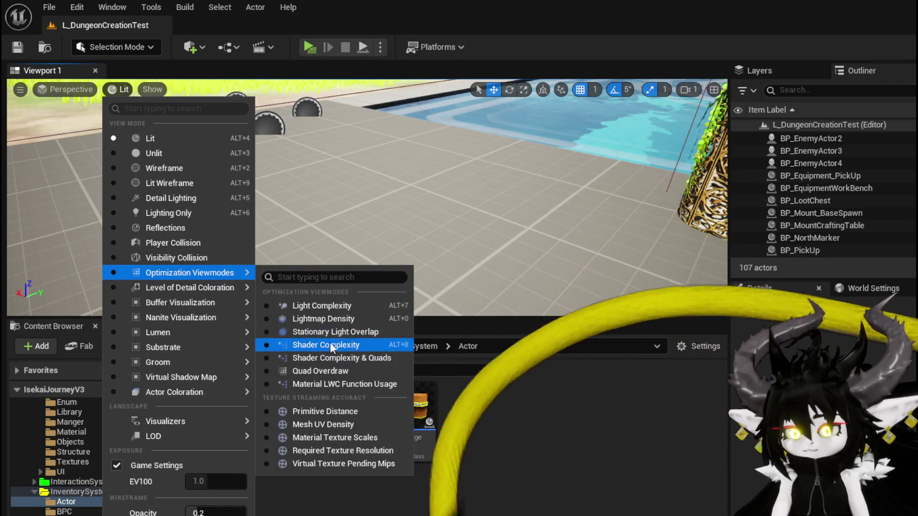
left_click(328, 345)
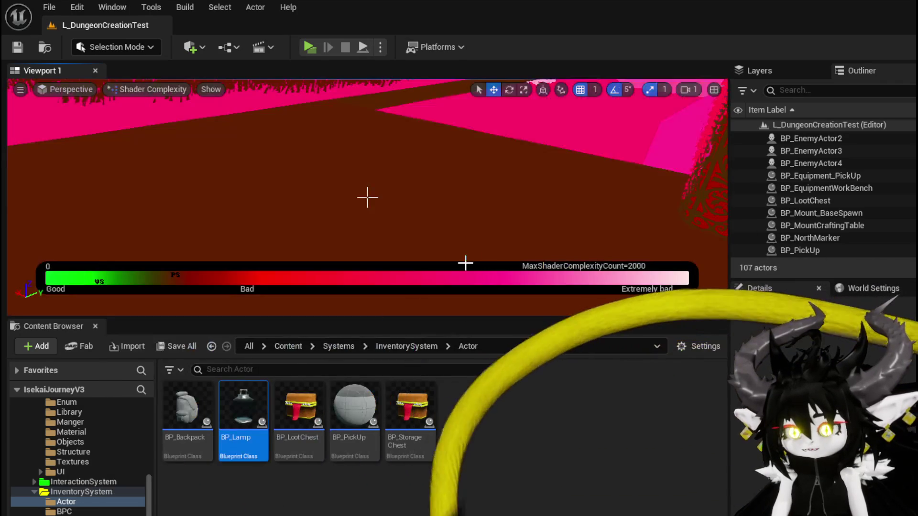
scroll(367, 197, "up", 5)
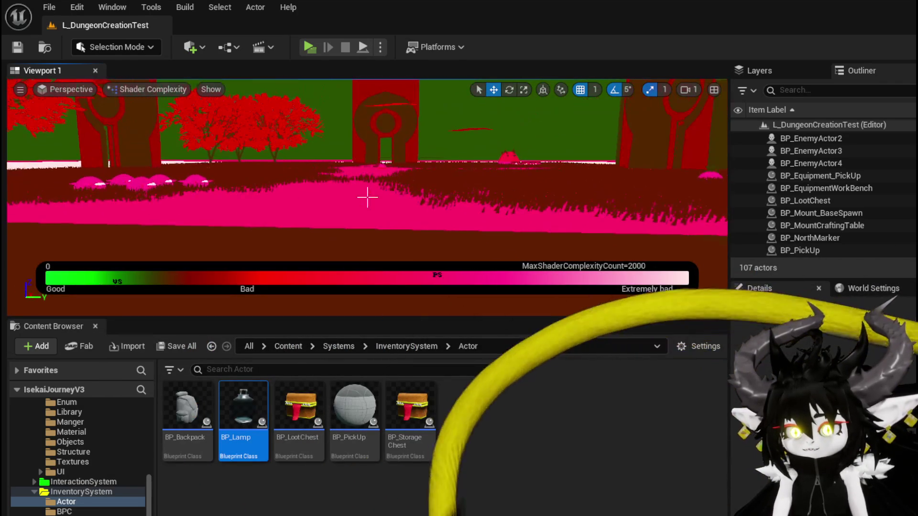
mouse_move(465, 215)
left_mouse_down()
mouse_move(392, 217)
mouse_move(464, 214)
left_mouse_up()
left_click_drag(154, 167, 110, 163)
scroll(367, 198, "down", 5)
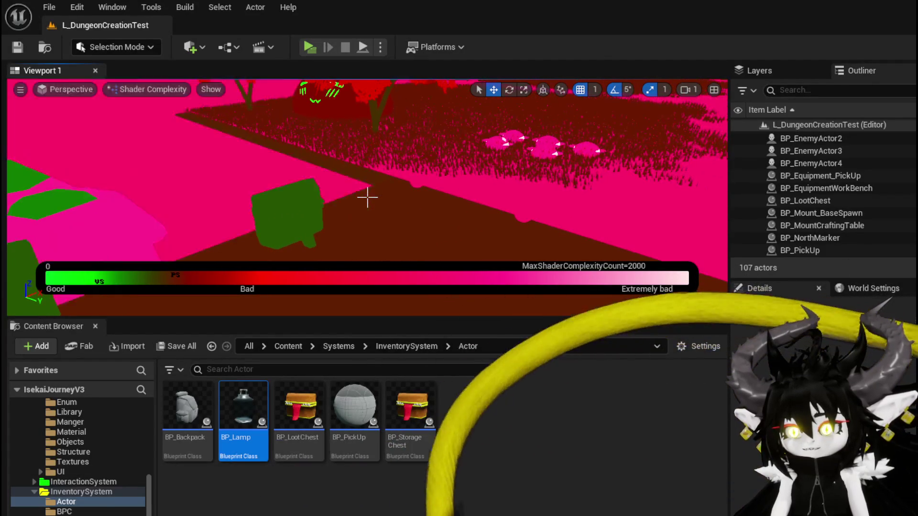
scroll(367, 197, "up", 5)
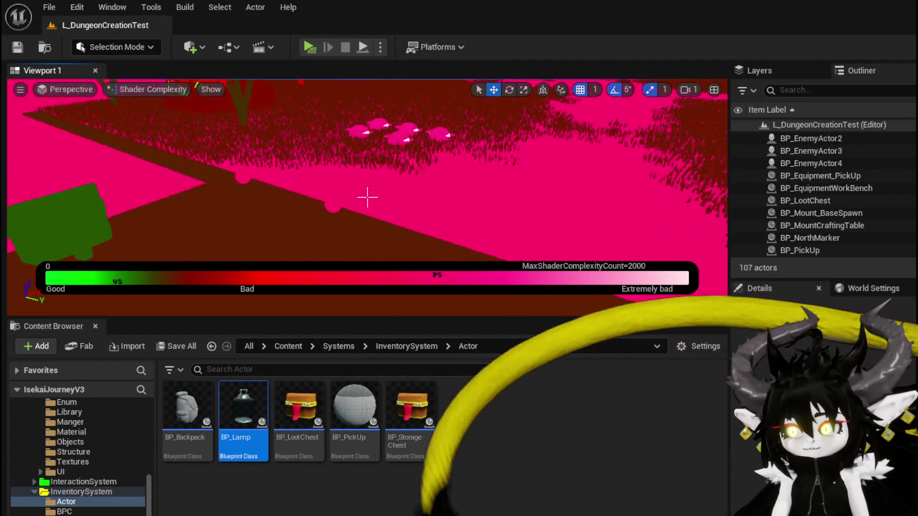
scroll(887, 206, "down", 5)
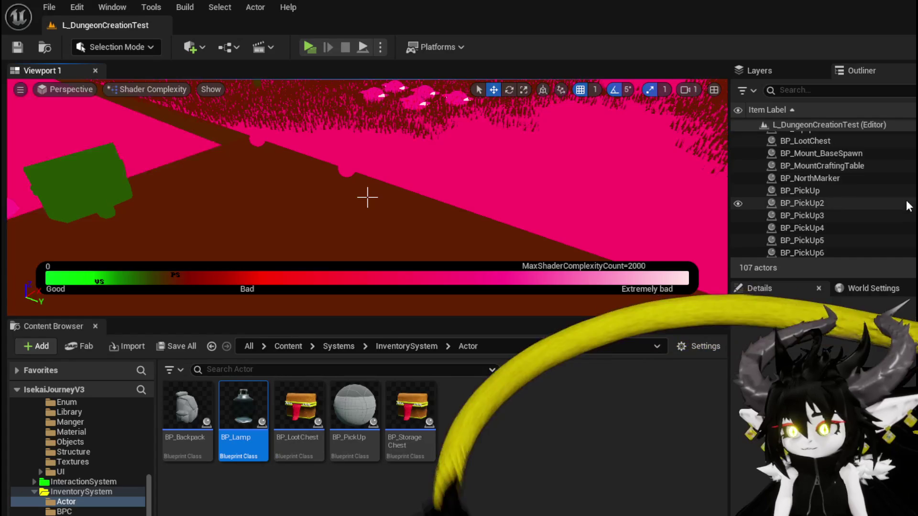
scroll(908, 206, "down", 6)
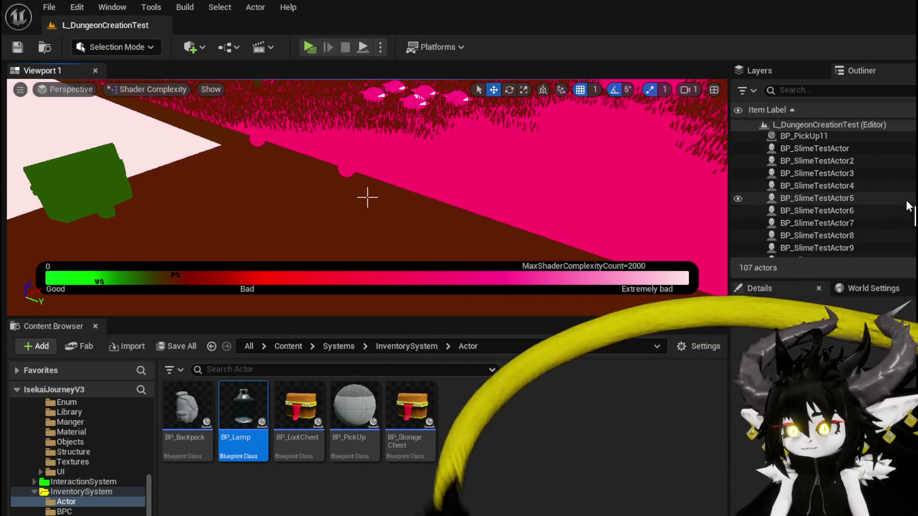
scroll(909, 206, "down", 5)
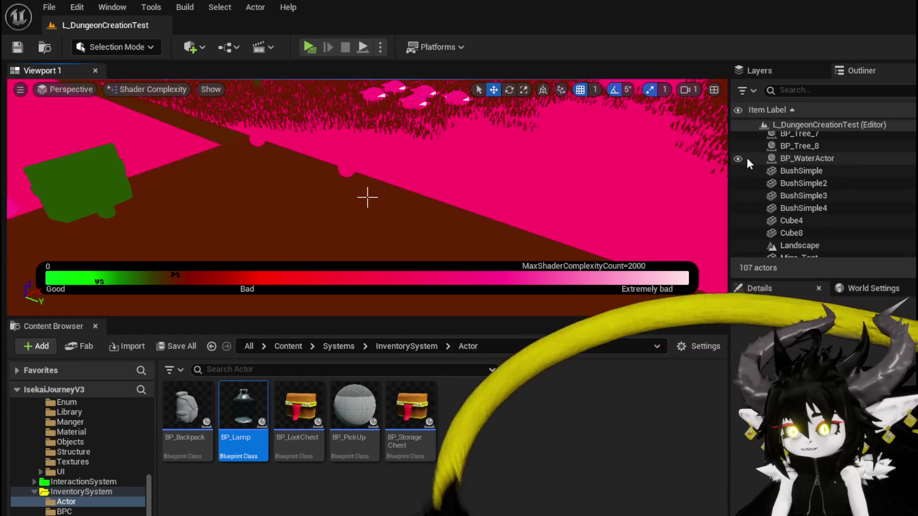
- Hide and re-show BP_WaterActor in the Outliner to compare the water's shader cost
left_click(738, 159)
left_click_drag(367, 197, 367, 197)
left_click(738, 158)
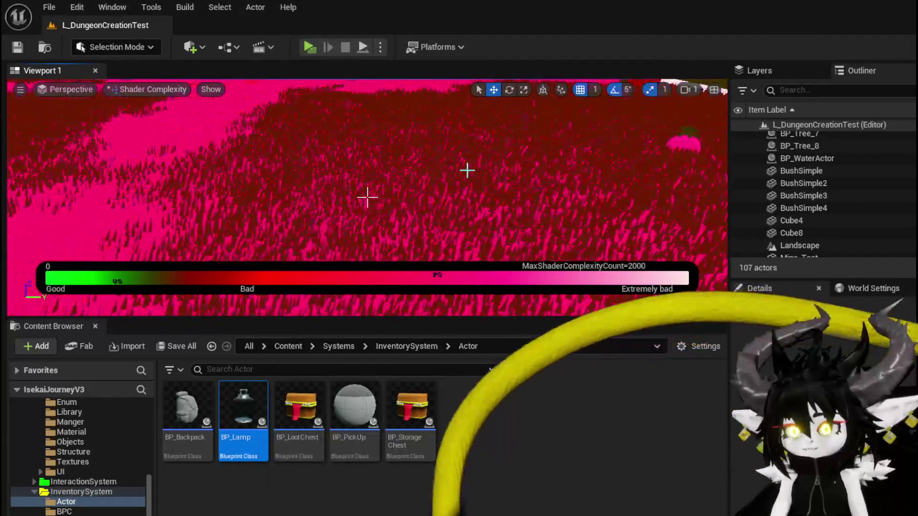
left_click(139, 90)
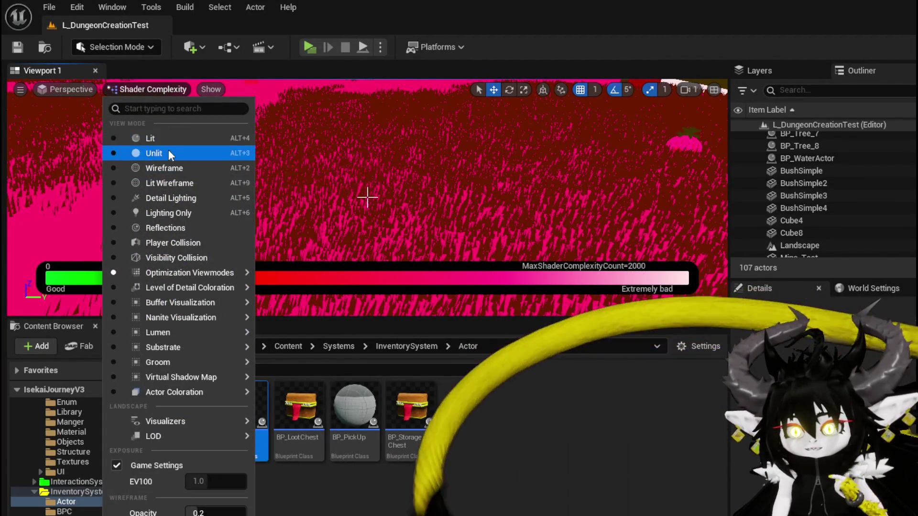
- Return the viewport to Lit rendering and bring up the BP_Lamp blueprint window
left_click(165, 139)
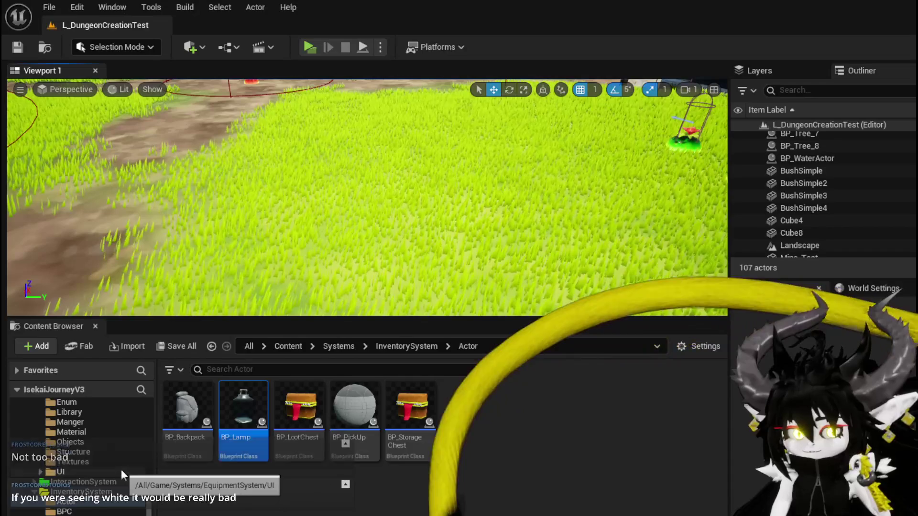
scroll(123, 475, "up", 2)
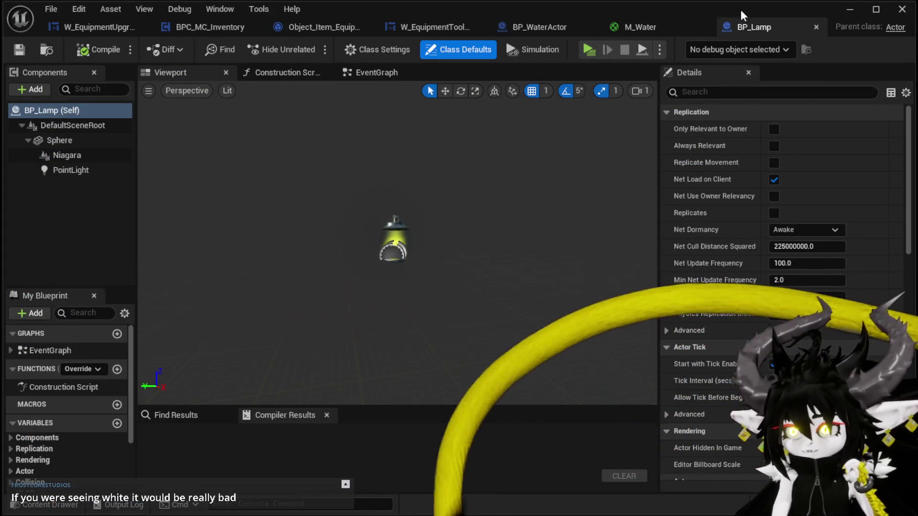
- Close the BP_Lamp and M_Water tabs, then minimize the editor to reveal L_DungeonCreationTest
left_click(816, 28)
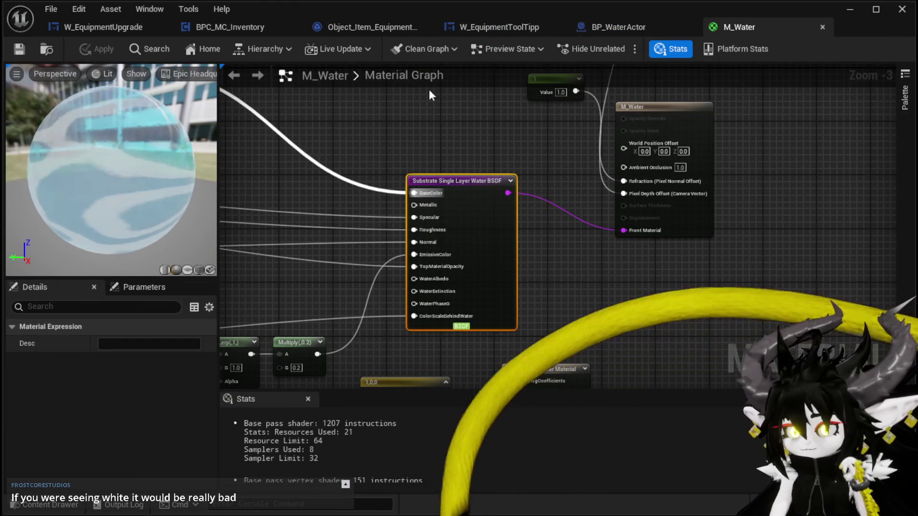
left_click(822, 27)
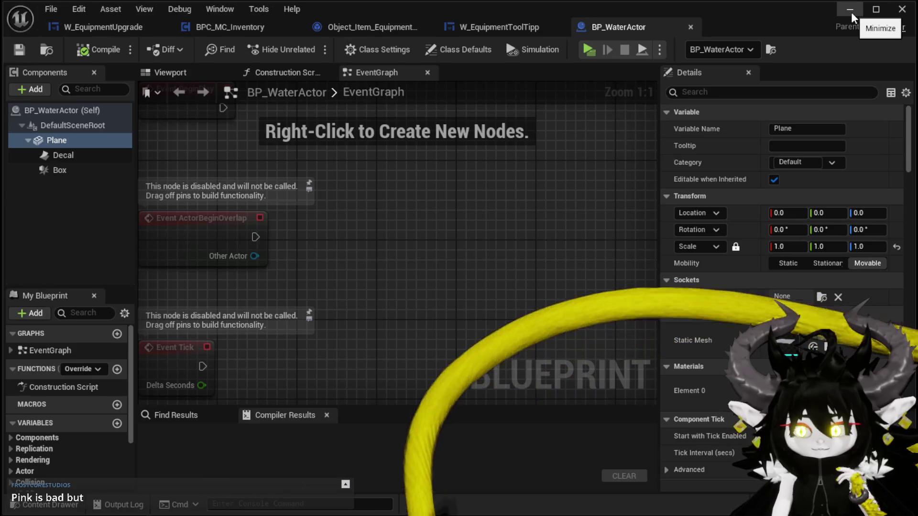
left_click(850, 10)
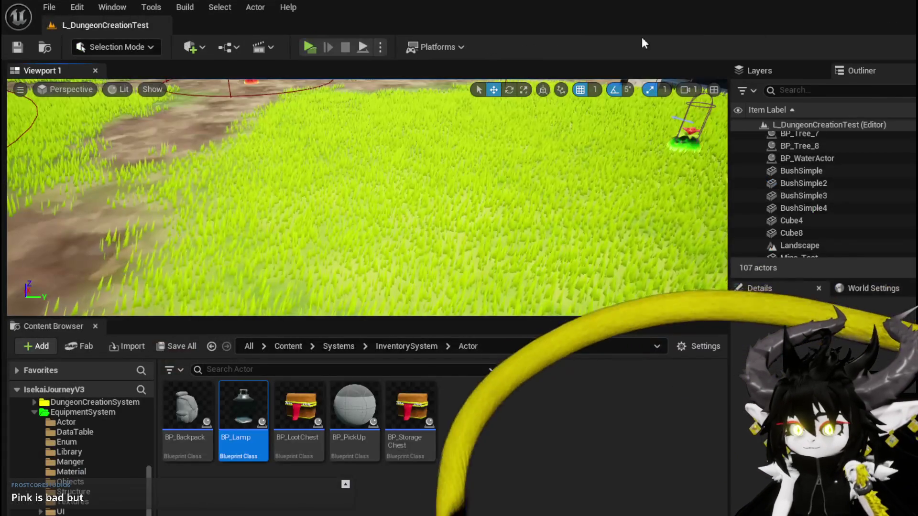
- Switch the level viewport to the Shader Complexity optimization view mode
left_click(146, 89)
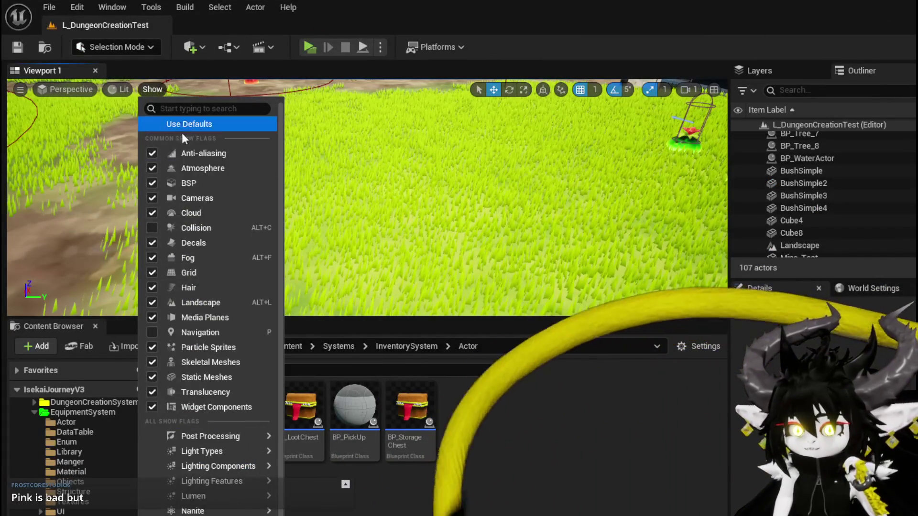
left_click(119, 89)
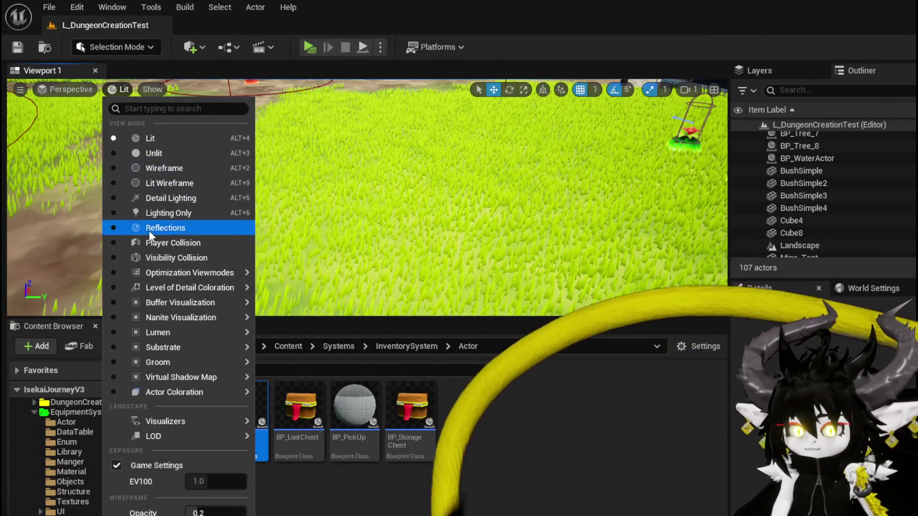
mouse_move(154, 276)
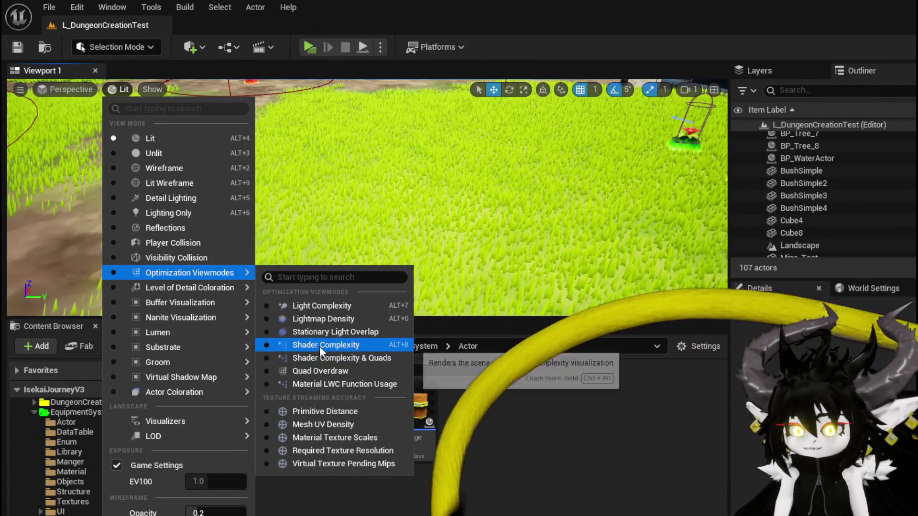
left_click(325, 345)
- Look around the bushes, grass and trees along the path in the heat map
left_click_drag(368, 197, 368, 197)
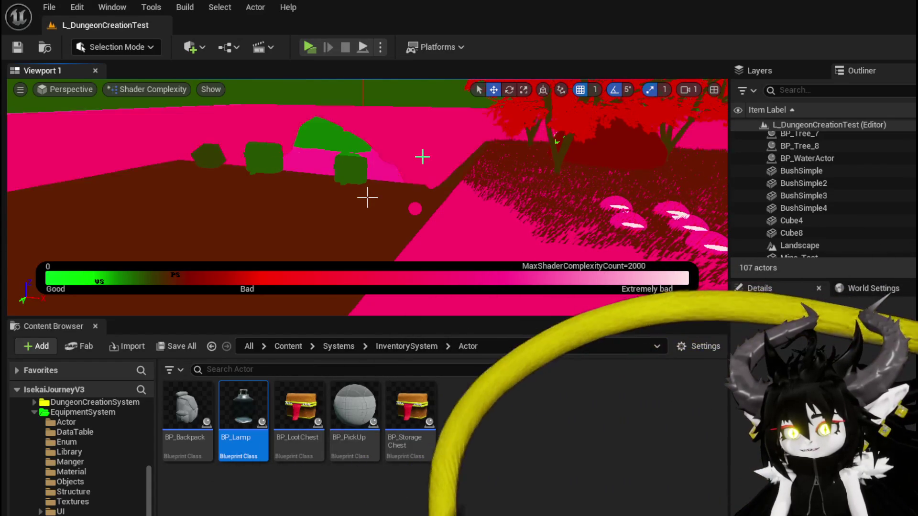
left_click_drag(367, 197, 367, 197)
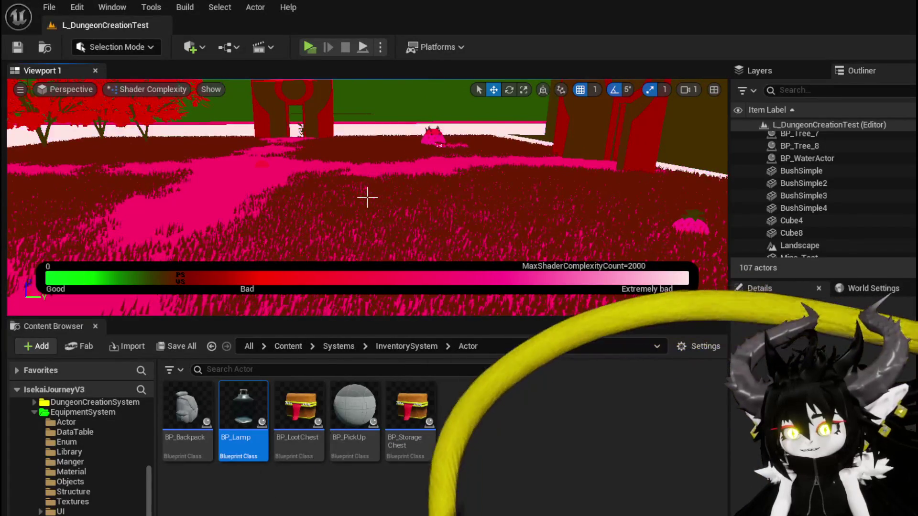
left_click_drag(368, 196, 367, 197)
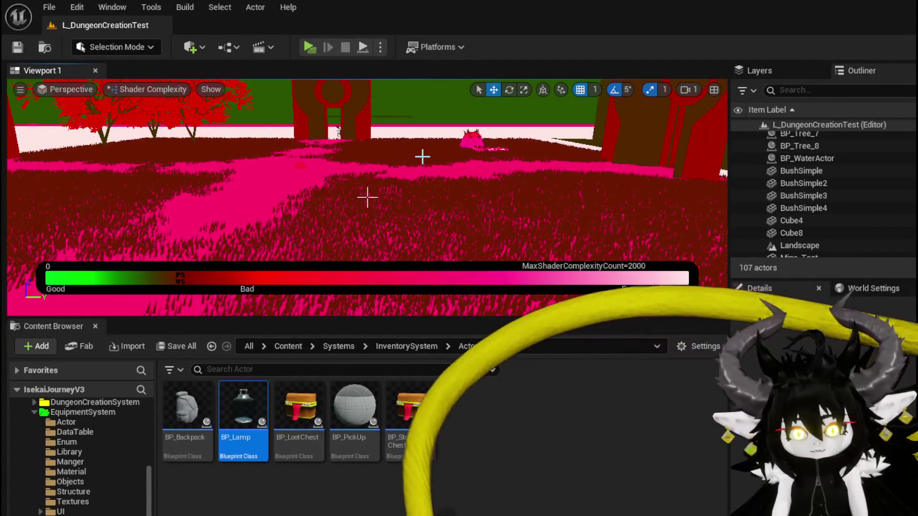
left_click_drag(367, 196, 423, 157)
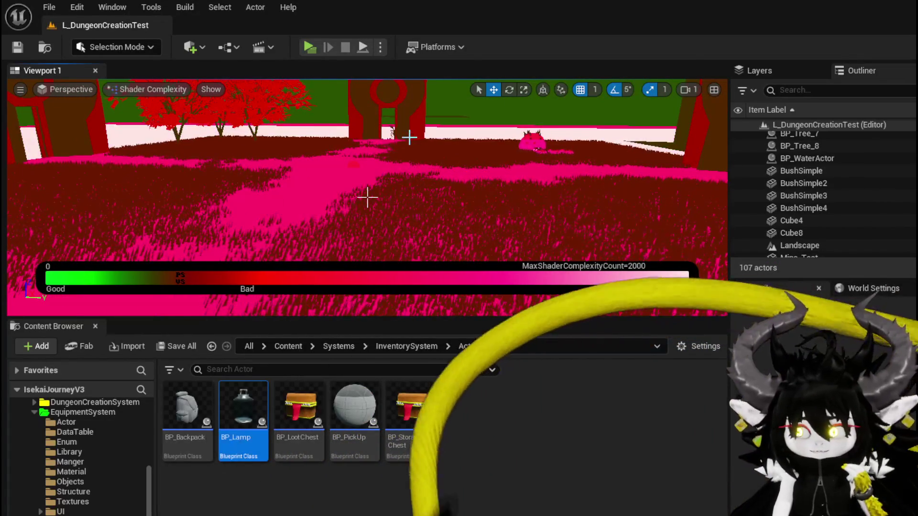
left_click(163, 90)
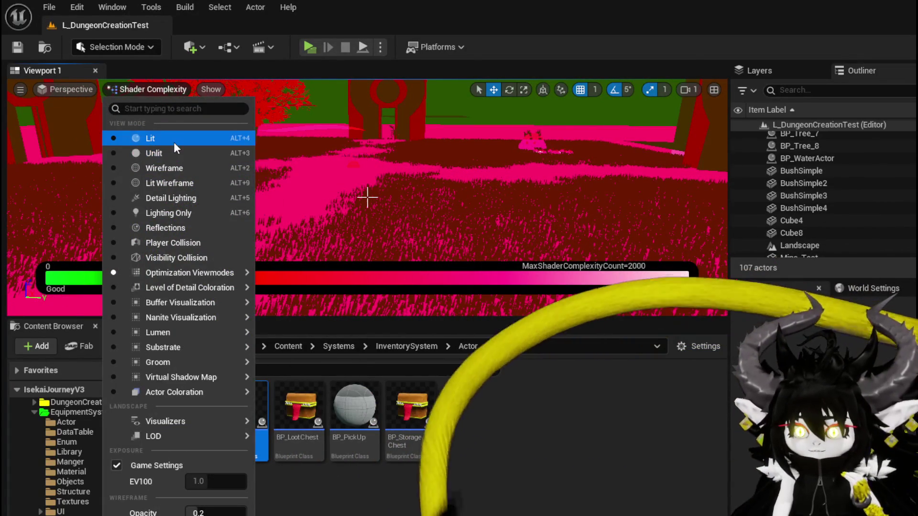
- Set the viewport to Unlit, then back to Lit, and turn to the water beside the rock
left_click(170, 152)
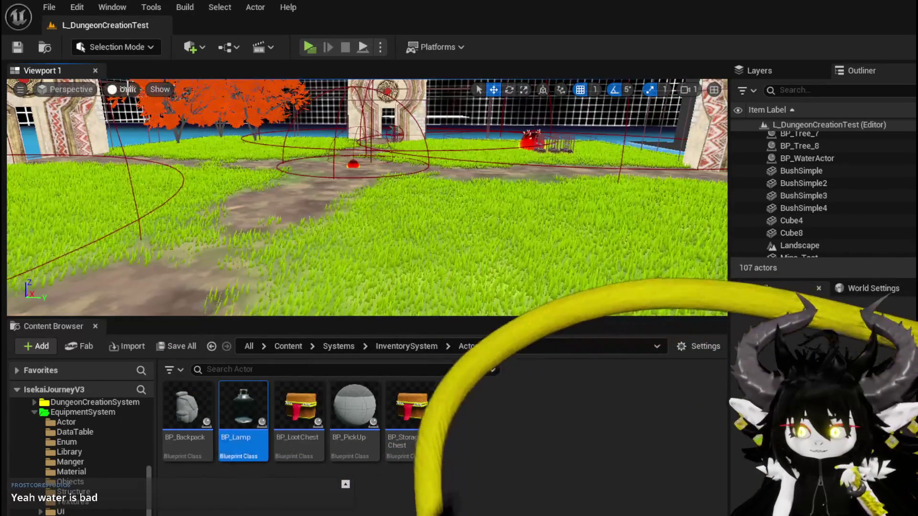
left_click(126, 89)
left_click(172, 140)
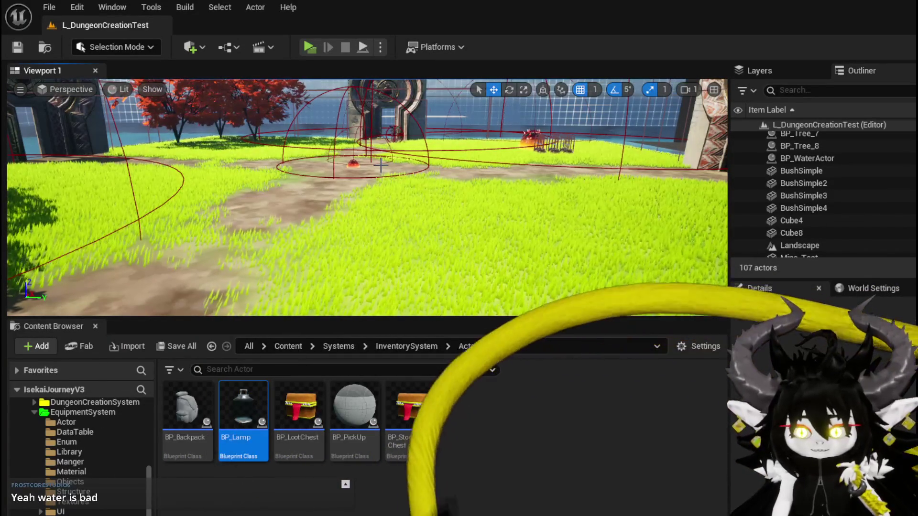
left_click_drag(439, 180, 251, 237)
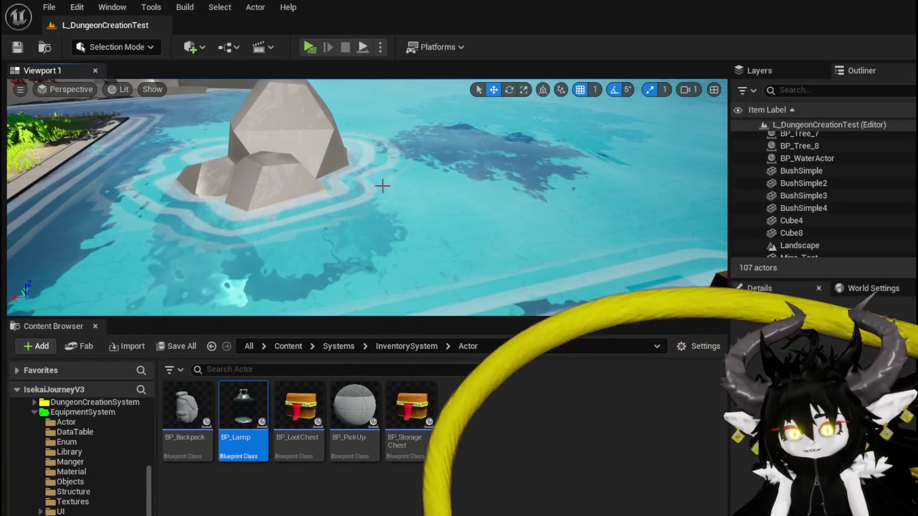
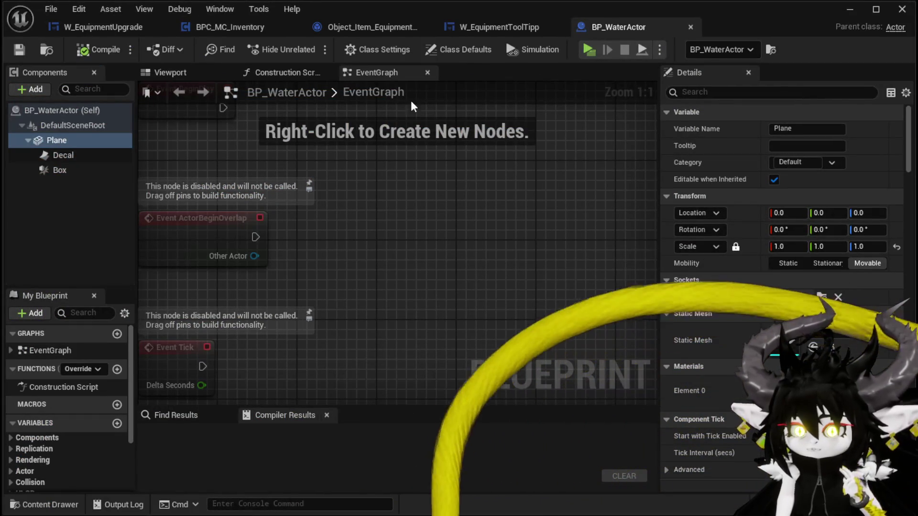
- Close BP_WaterActor and survey the FillProgressBarTick graph that sets progress percent and XP text
left_click(690, 28)
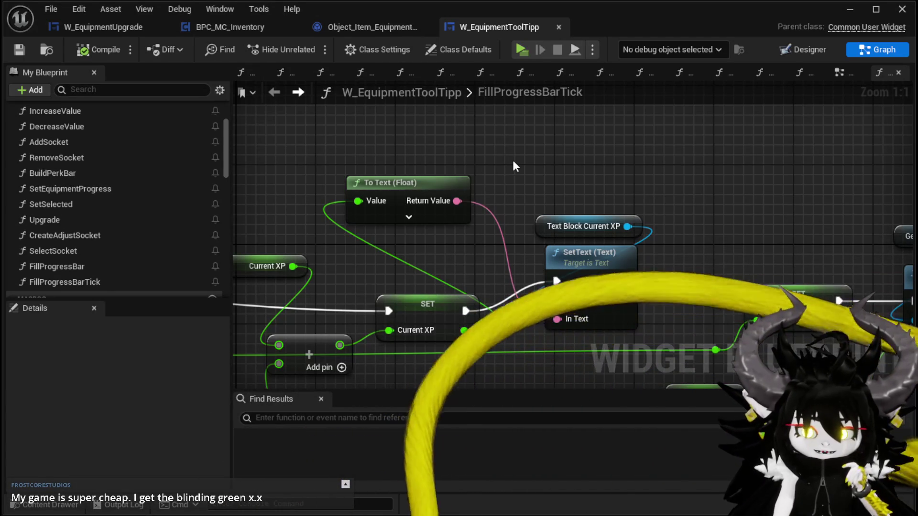
scroll(514, 162, "down", 4)
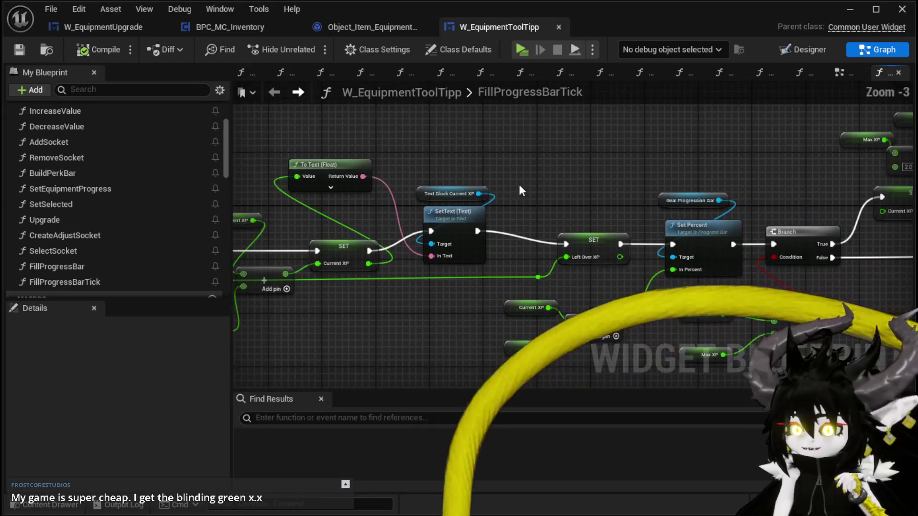
mouse_move(421, 184)
left_mouse_down()
mouse_move(298, 208)
mouse_move(558, 219)
mouse_move(584, 229)
mouse_move(603, 215)
left_mouse_up()
scroll(309, 200, "down", 3)
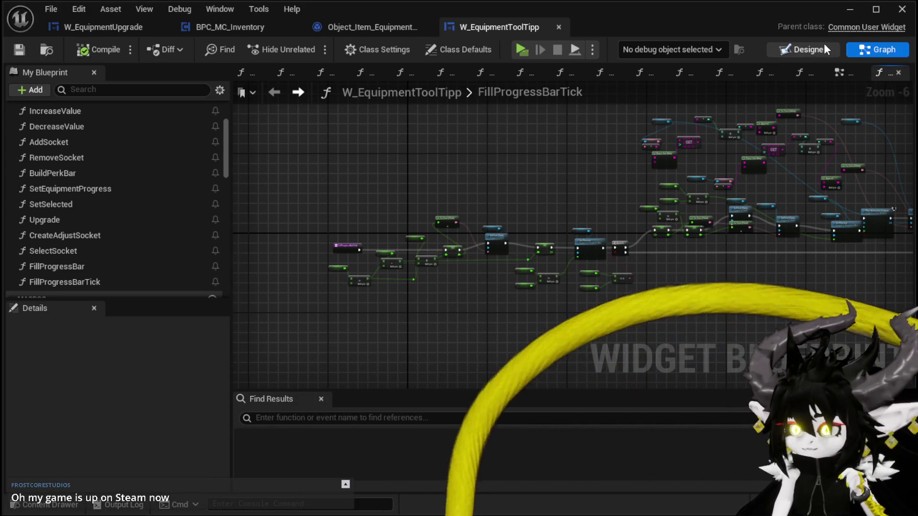
- View the tooltip's Designer layout, then move through the equipment and inventory tabs to W_EquipmentUpgrade's EventGraph
left_click(813, 47)
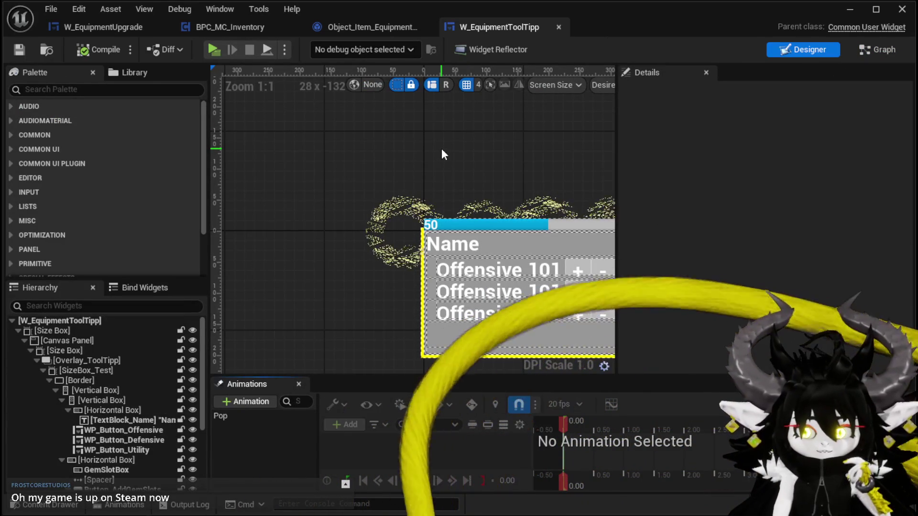
scroll(441, 149, "down", 1)
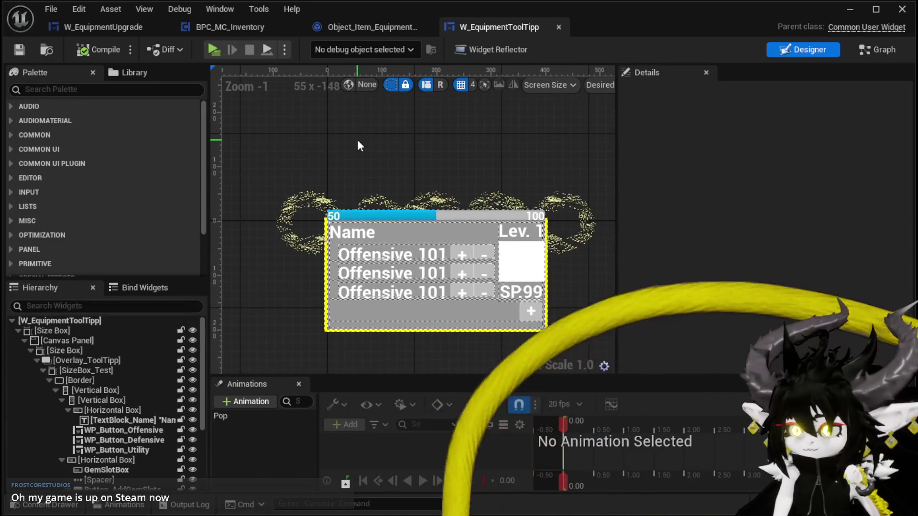
left_click(362, 31)
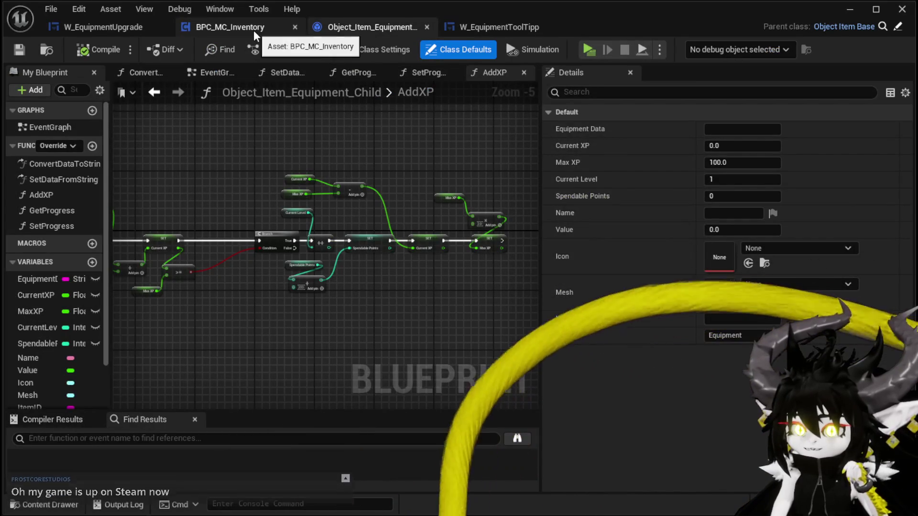
left_click(254, 30)
left_click(113, 30)
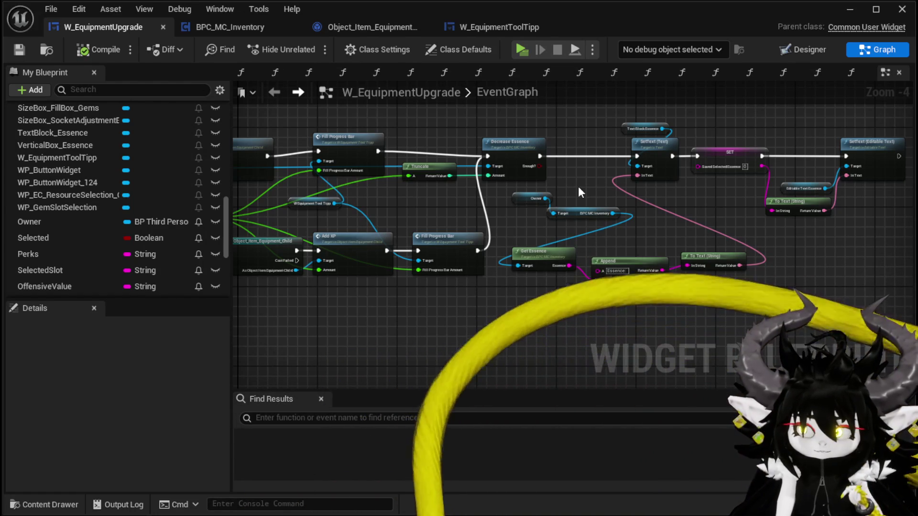
left_click_drag(578, 187, 512, 203)
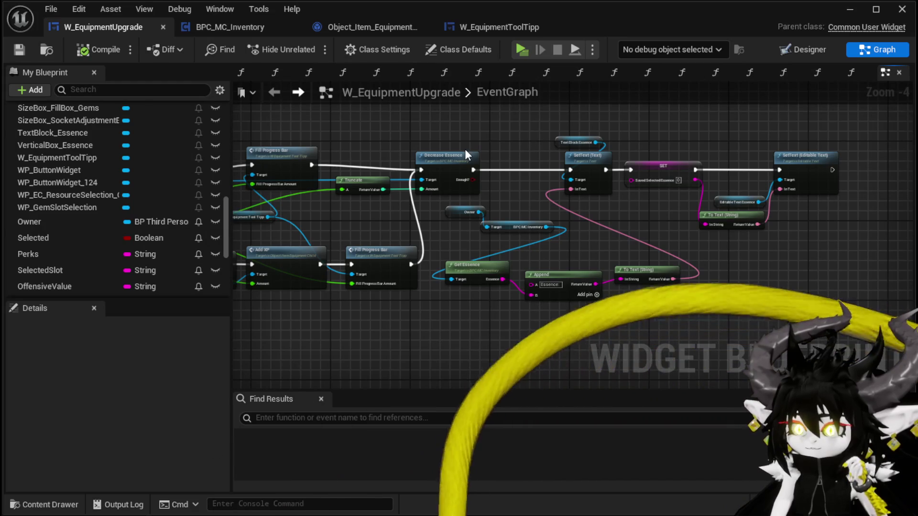
scroll(465, 148, "down", 2)
scroll(681, 185, "up", 2)
left_click_drag(681, 186, 701, 186)
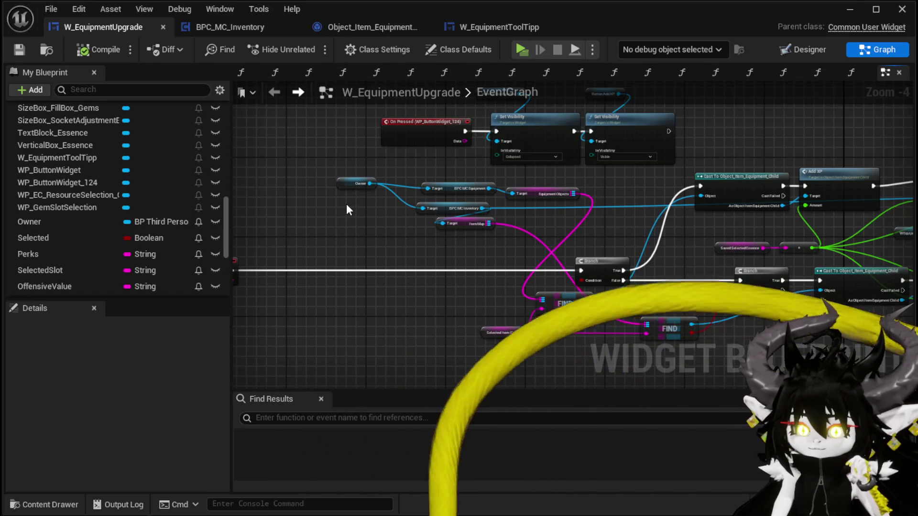
left_click_drag(598, 225, 450, 219)
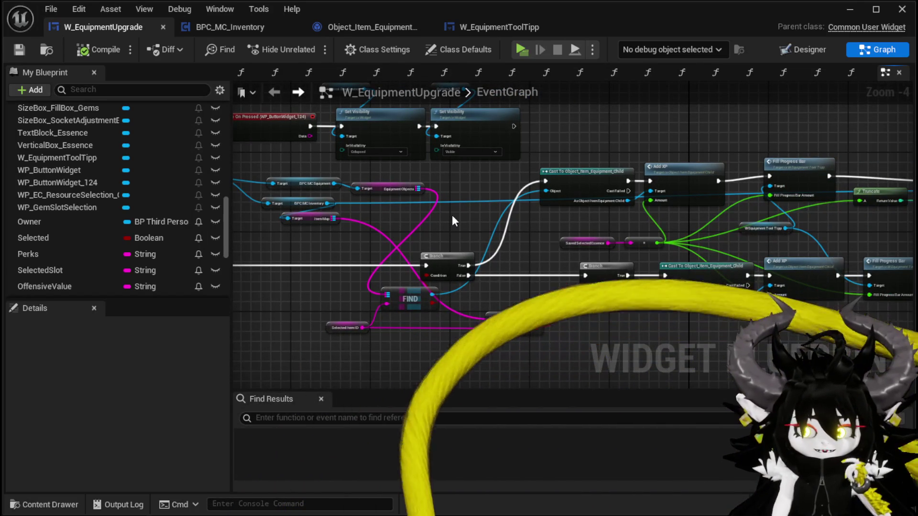
left_click_drag(719, 297, 524, 290)
left_click_drag(272, 286, 85, 343)
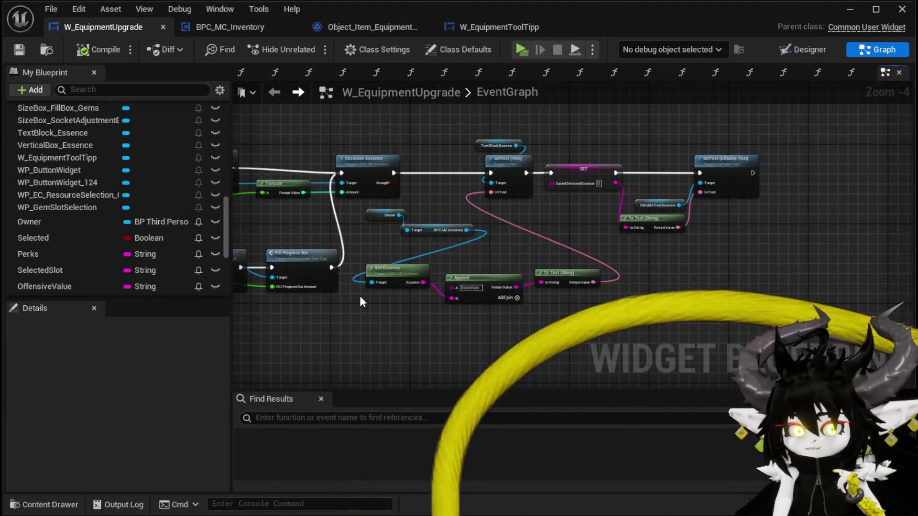
scroll(535, 287, "up", 2)
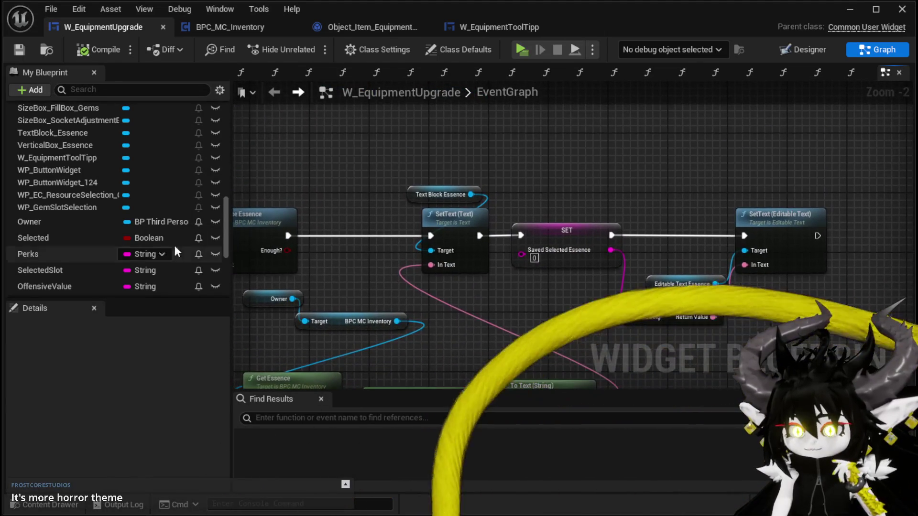
scroll(167, 247, "up", 3)
scroll(171, 240, "up", 5)
scroll(129, 196, "down", 2)
scroll(119, 188, "down", 3)
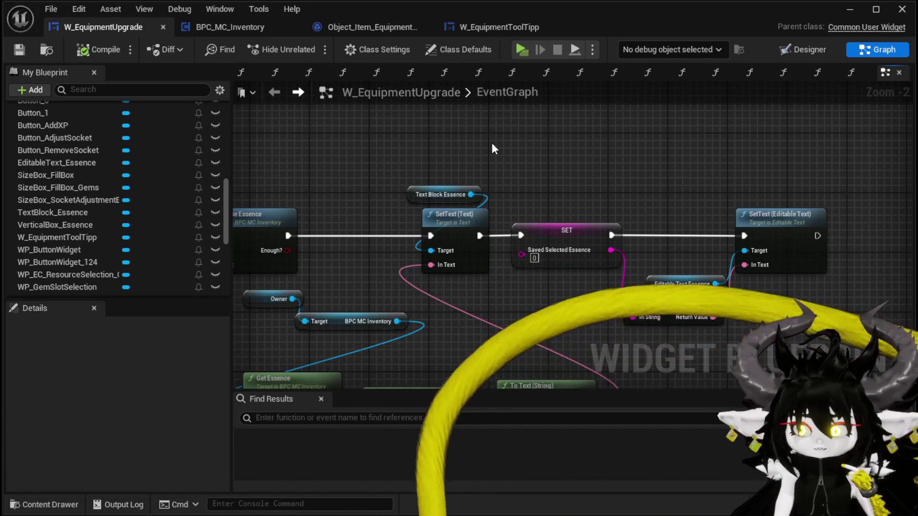
scroll(491, 142, "down", 3)
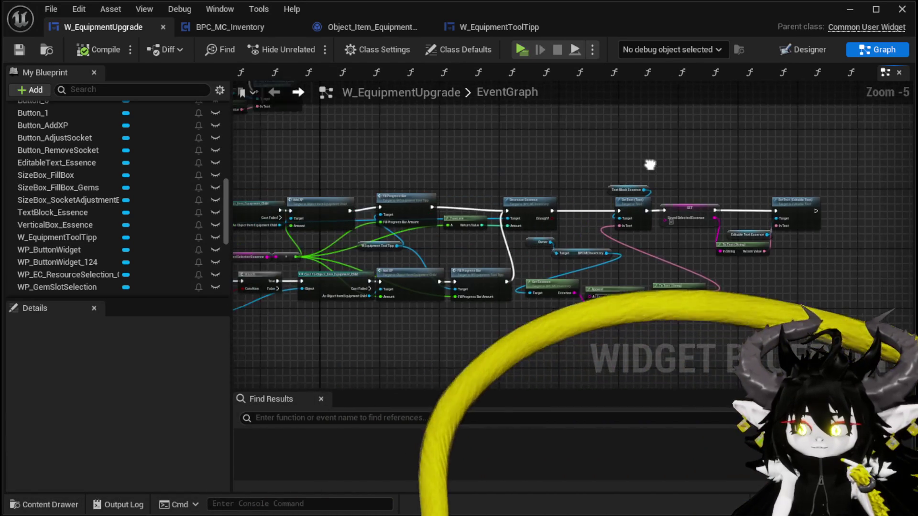
left_click_drag(381, 178, 345, 172)
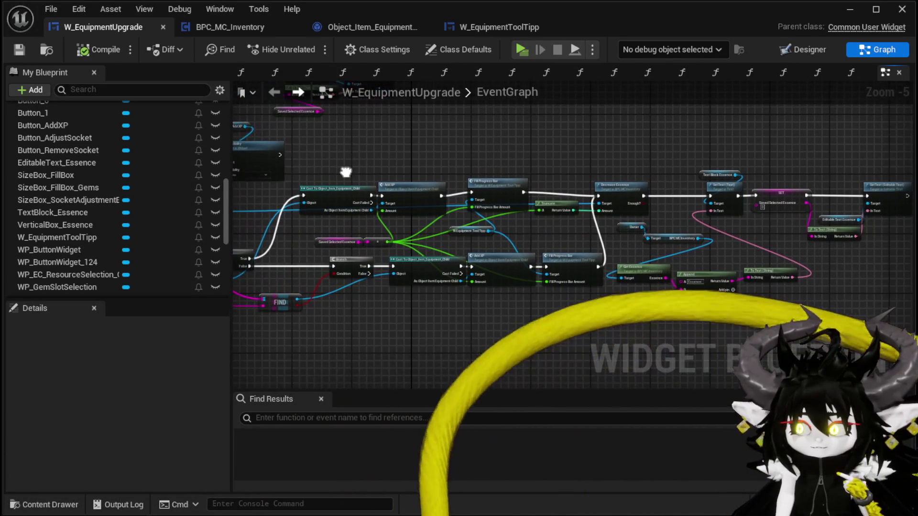
scroll(346, 171, "up", 2)
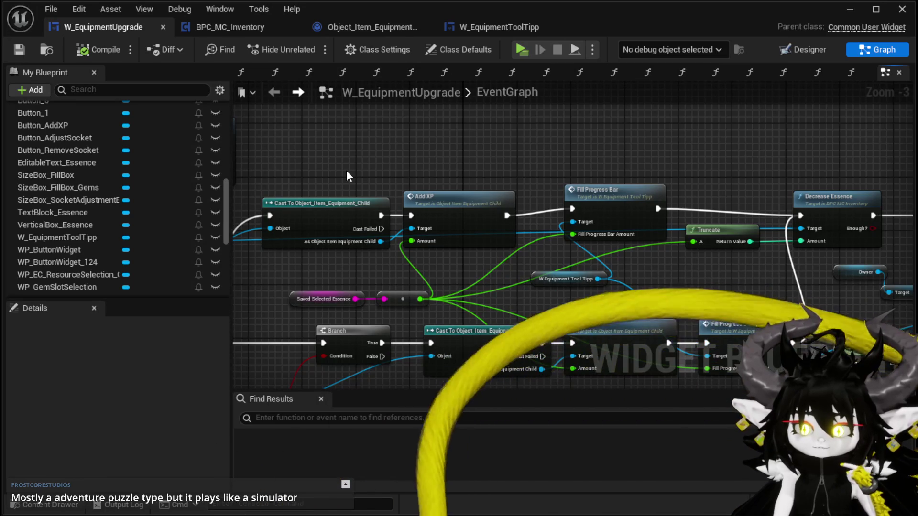
left_click_drag(513, 179, 268, 190)
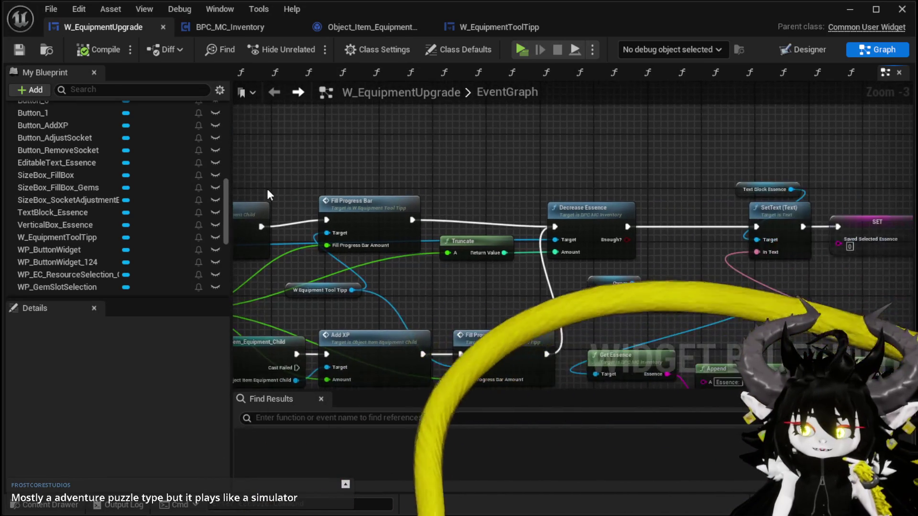
scroll(393, 190, "down", 2)
scroll(377, 177, "up", 3)
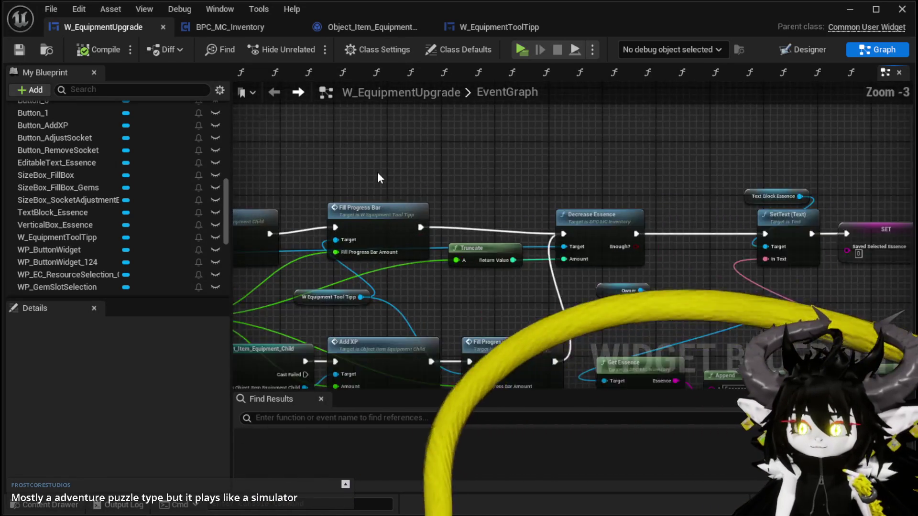
left_click(429, 219)
mouse_move(429, 214)
left_mouse_down()
mouse_move(307, 169)
mouse_move(68, 154)
mouse_move(537, 171)
mouse_move(550, 167)
mouse_move(436, 156)
mouse_move(559, 151)
mouse_move(459, 207)
mouse_move(386, 233)
left_mouse_up()
mouse_move(453, 190)
left_mouse_down()
mouse_move(476, 191)
mouse_move(415, 221)
mouse_move(415, 230)
mouse_move(526, 211)
mouse_move(386, 171)
left_mouse_up()
scroll(388, 174, "down", 4)
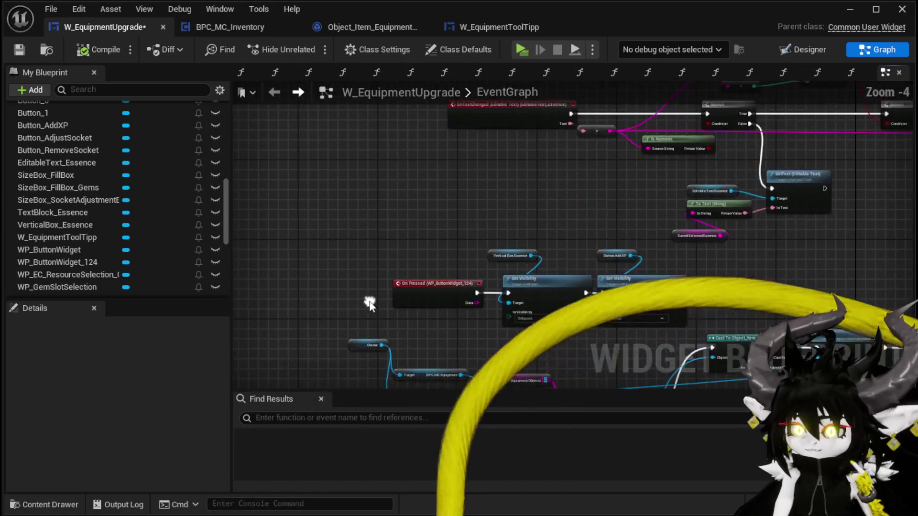
scroll(415, 225, "up", 2)
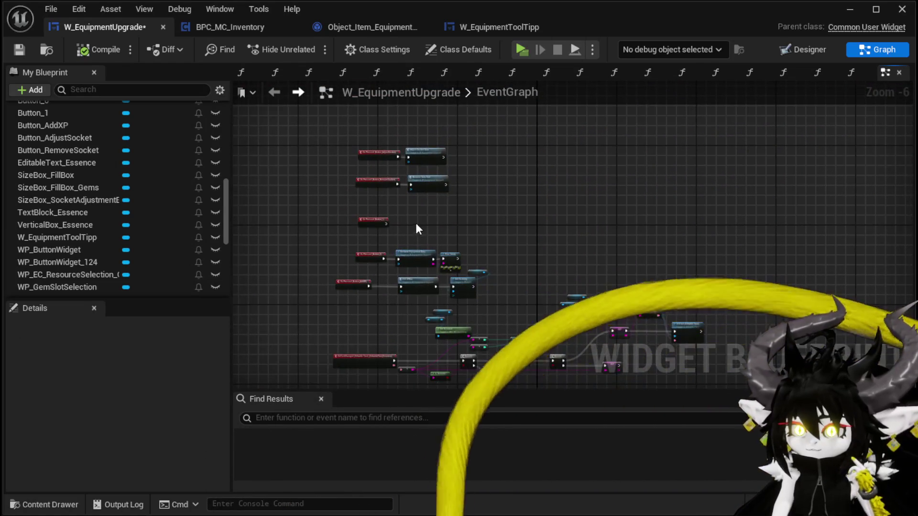
left_click_drag(388, 201, 449, 289)
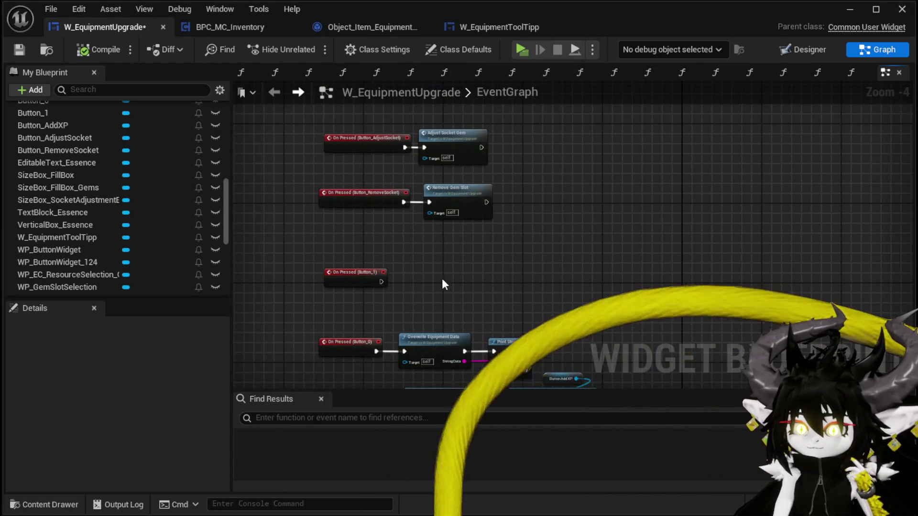
mouse_move(340, 181)
left_mouse_down()
mouse_move(469, 229)
mouse_move(420, 258)
mouse_move(467, 196)
left_mouse_up()
left_click_drag(508, 231, 491, 168)
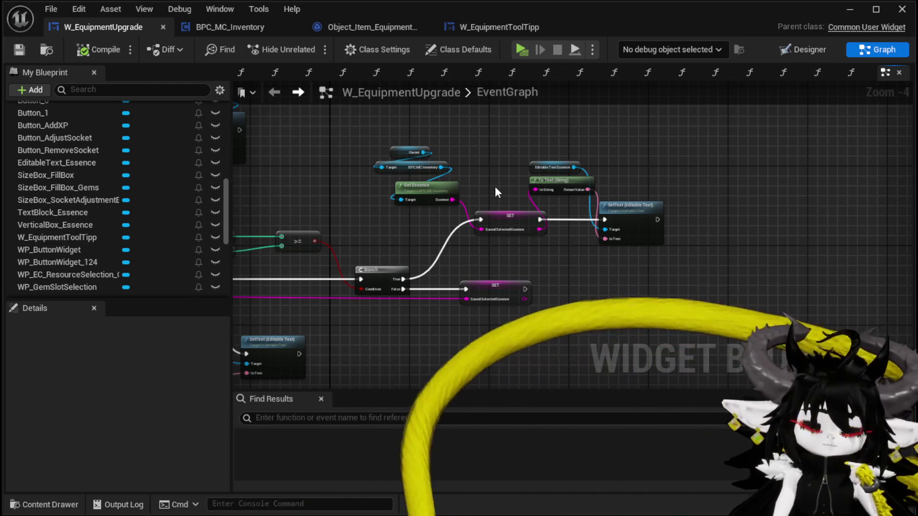
scroll(495, 192, "down", 1)
scroll(534, 249, "up", 3)
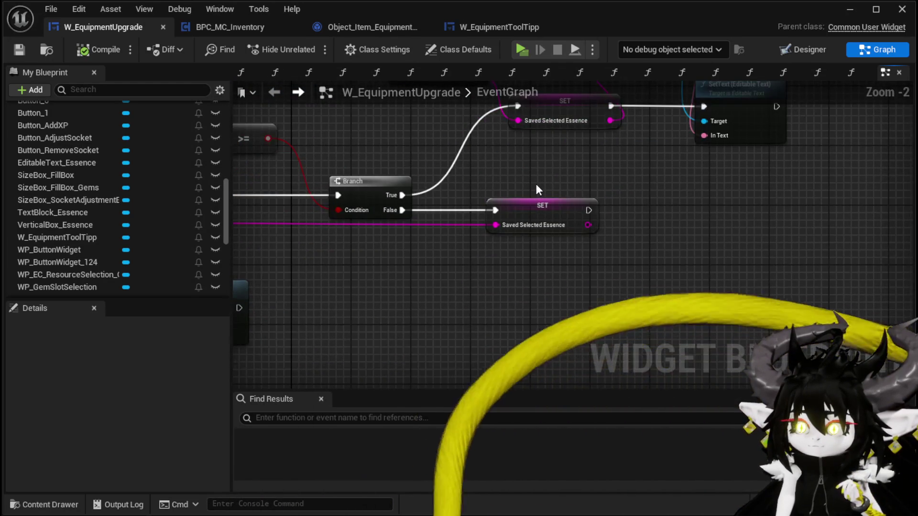
scroll(539, 199, "down", 3)
mouse_move(544, 199)
left_mouse_down()
mouse_move(539, 161)
mouse_move(587, 169)
left_mouse_up()
scroll(367, 145, "down", 2)
left_click_drag(353, 146, 562, 254)
left_click_drag(696, 253, 738, 236)
left_click(348, 149)
left_click(411, 271)
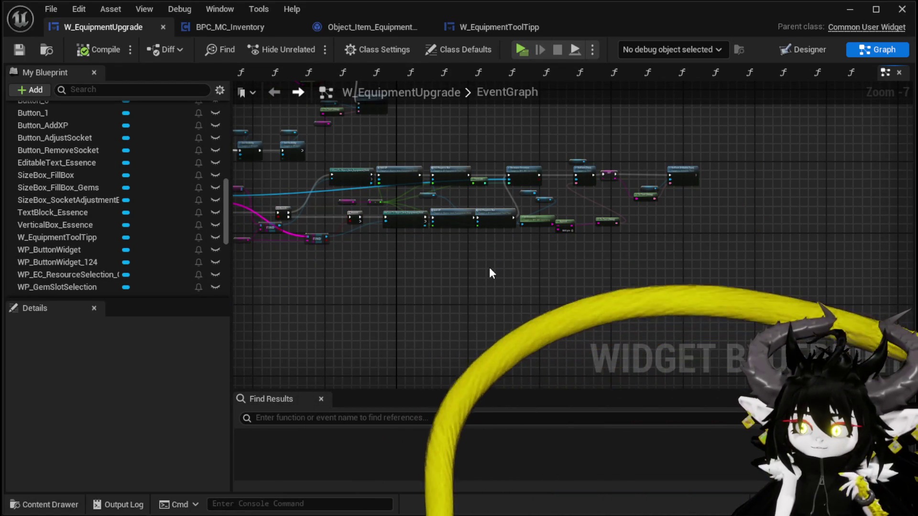
- Scroll to the Progress Data variable and drag it into the EventGraph near the Add XP chain
scroll(125, 212, "up", 15)
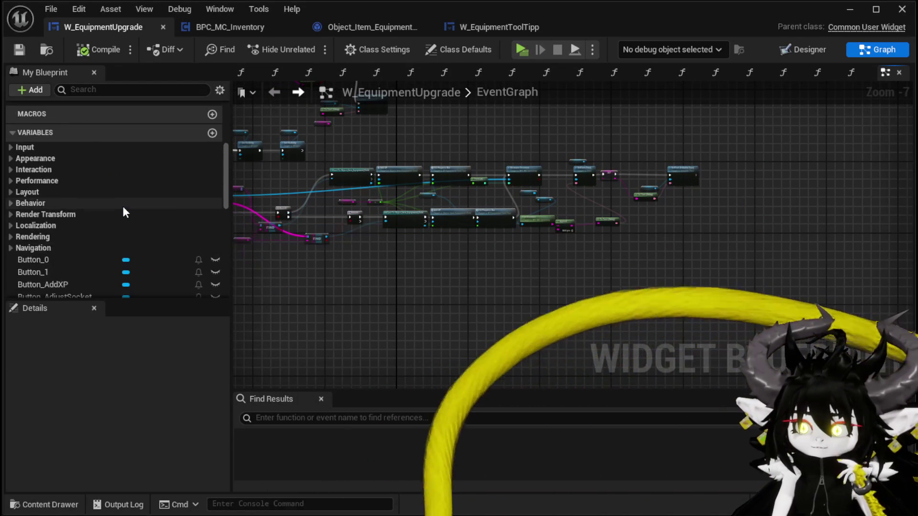
scroll(123, 209, "up", 3)
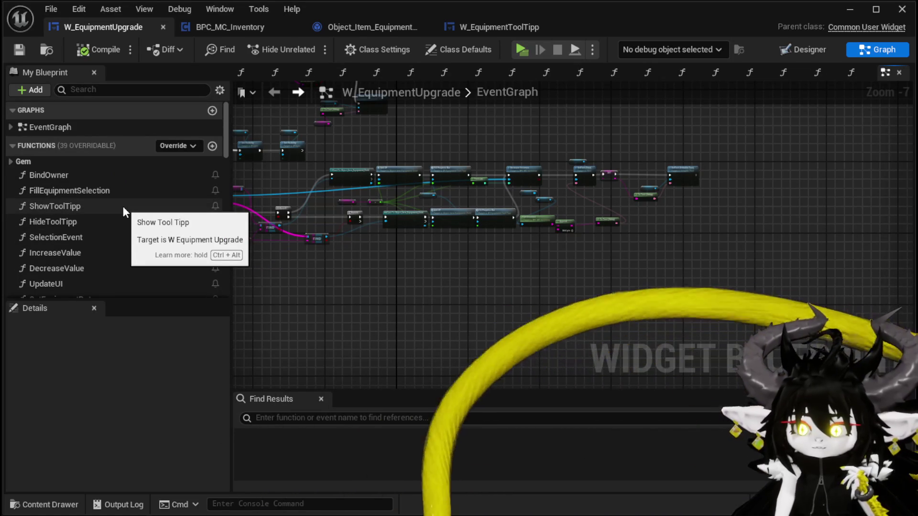
scroll(293, 206, "up", 4)
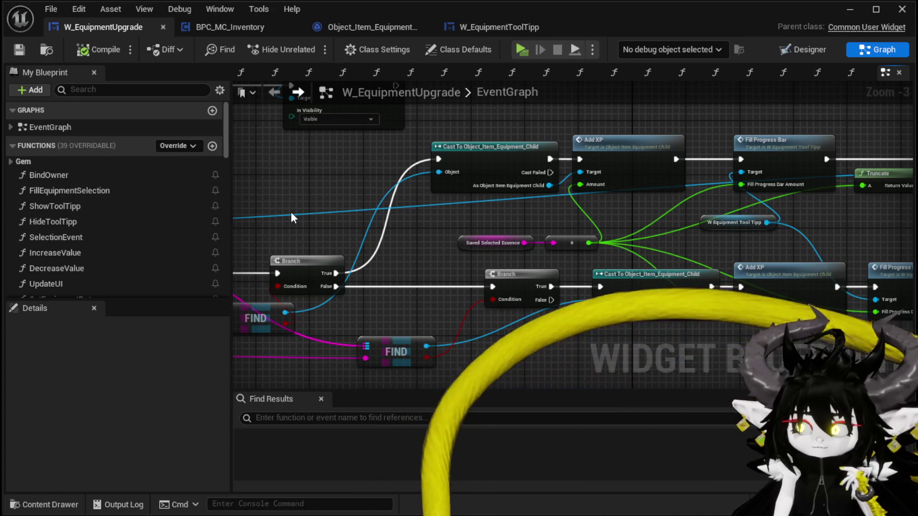
left_click_drag(291, 214, 577, 179)
scroll(211, 209, "down", 10)
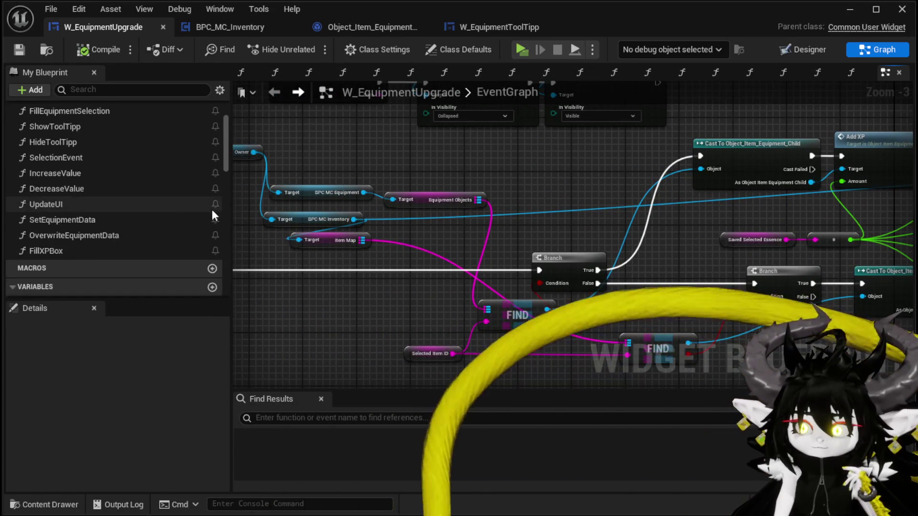
scroll(211, 209, "down", 10)
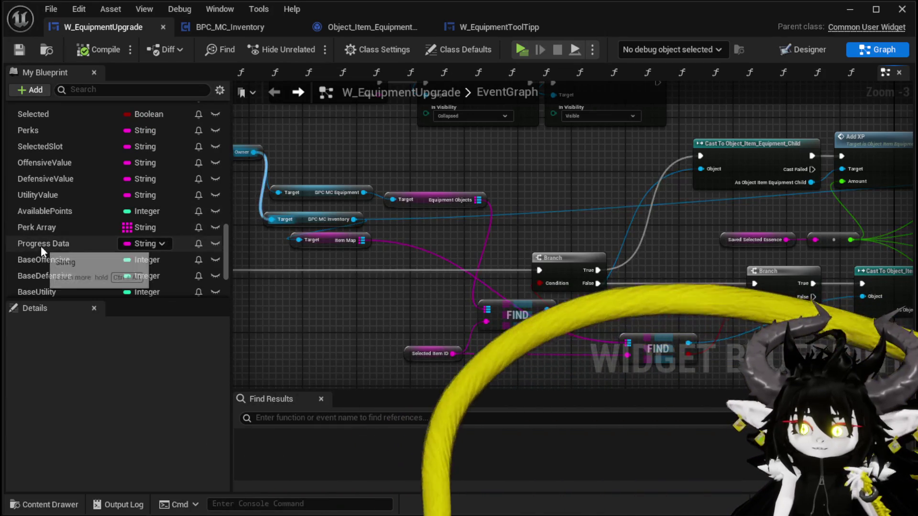
mouse_move(44, 243)
left_mouse_down()
mouse_move(567, 149)
mouse_move(547, 173)
mouse_move(377, 182)
mouse_move(776, 111)
mouse_move(607, 208)
left_mouse_up()
- Create a SET Progress Data node and a Get Progress node from the cast's equipment child output
left_click(555, 193)
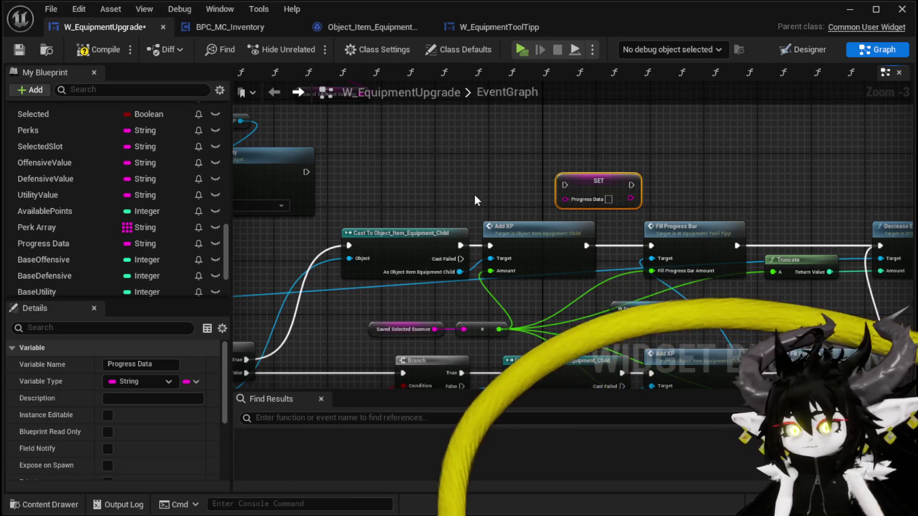
left_click_drag(424, 175, 424, 175)
type("get")
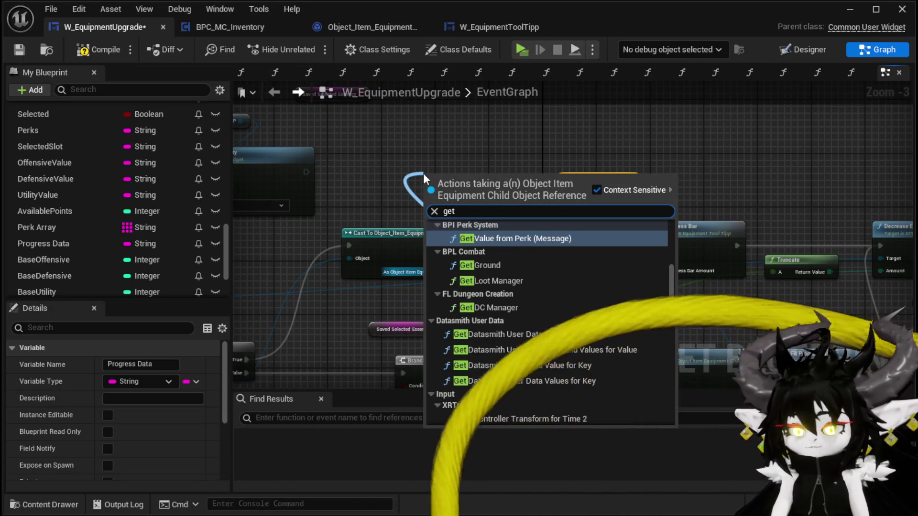
type(" prog")
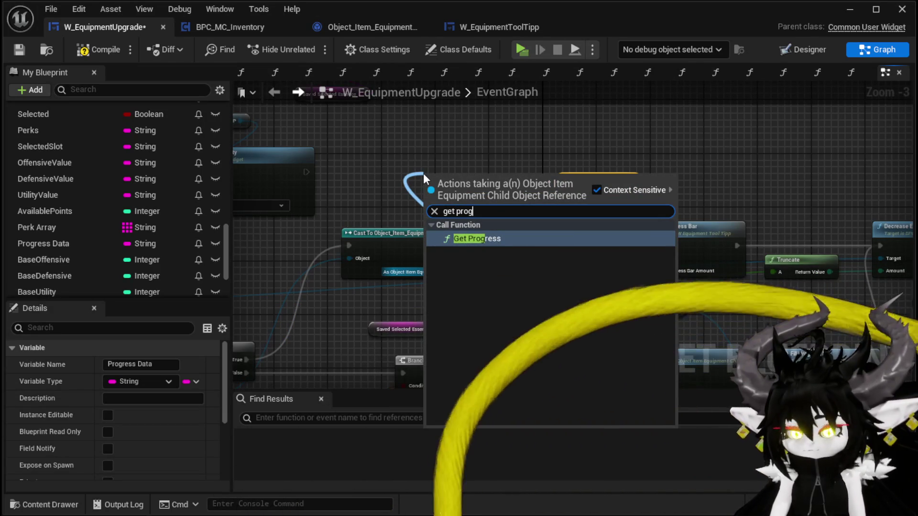
key("Return")
- Reposition the SET Progress Data and Get Progress nodes closer together in the graph
mouse_move(502, 214)
left_mouse_down()
mouse_move(406, 265)
mouse_move(298, 285)
left_mouse_up()
left_click_drag(397, 255, 493, 215)
mouse_move(268, 243)
left_mouse_down()
mouse_move(284, 196)
mouse_move(415, 196)
left_mouse_up()
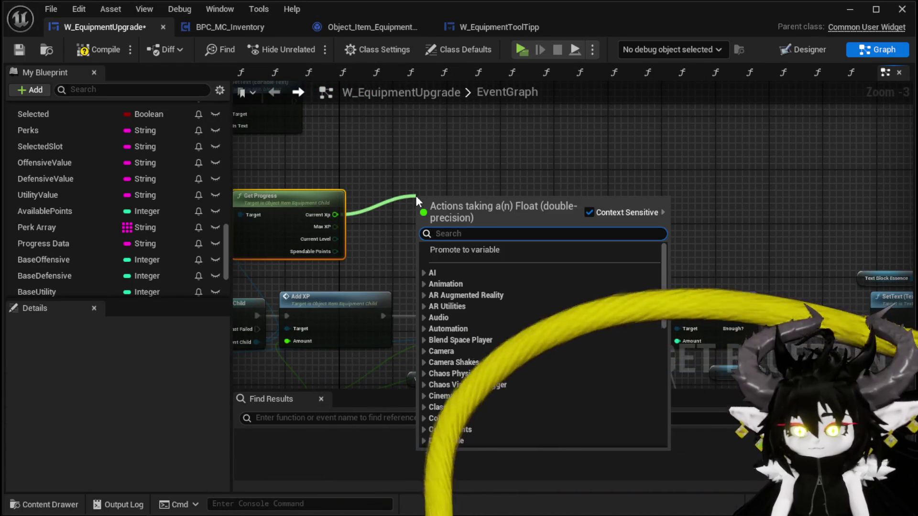
type("Append")
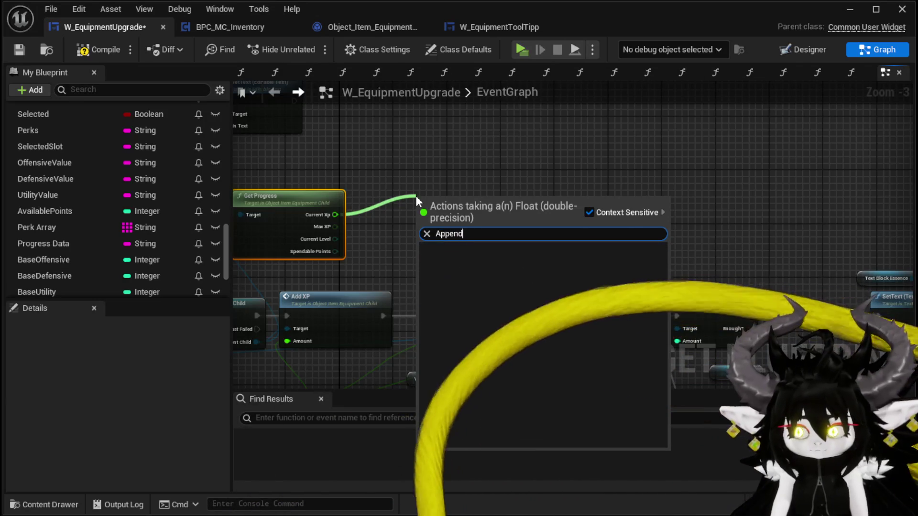
- Add an Append node feeding the SET node's Progress Data input
key("Escape")
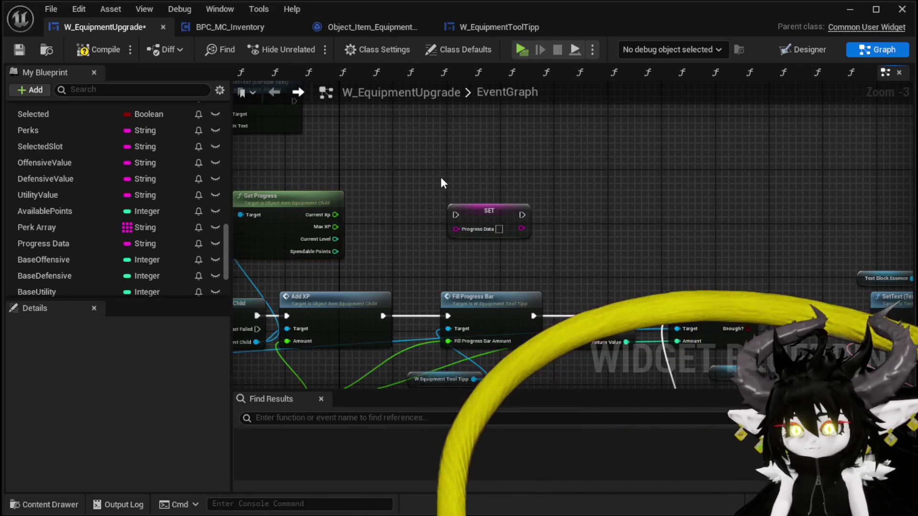
left_click(530, 213)
left_click_drag(530, 225, 439, 208)
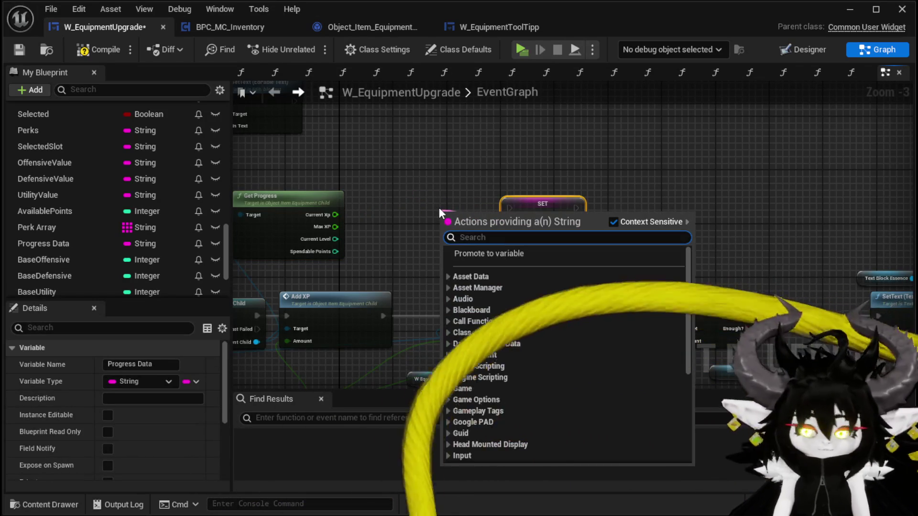
type("Append")
key("Return")
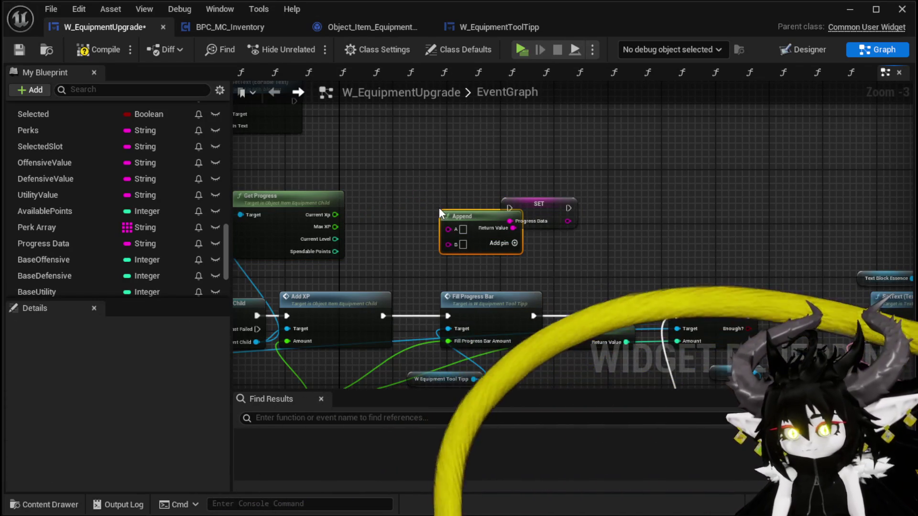
left_click_drag(549, 200, 636, 200)
scroll(565, 245, "up", 3)
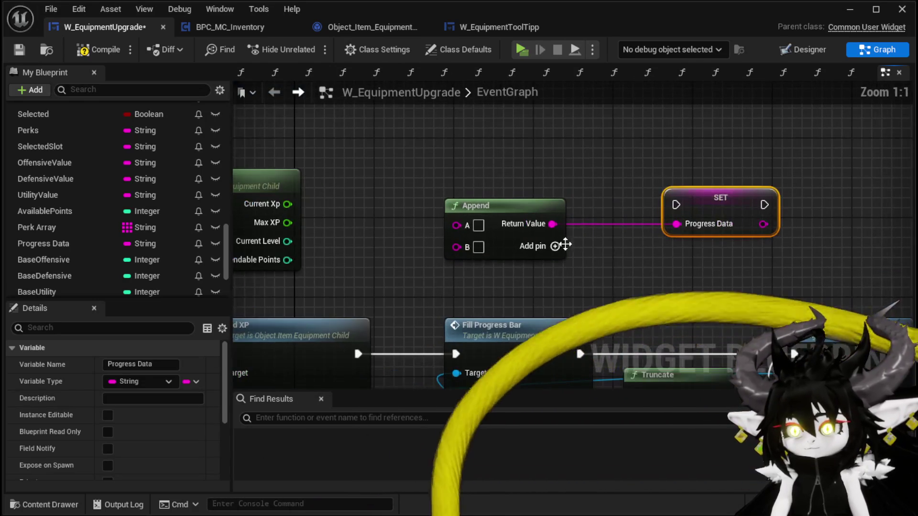
- Add extra Append input pins and wire Max XP into C and Current Level into E
left_click(555, 247)
mouse_move(478, 206)
left_mouse_down()
mouse_move(467, 144)
mouse_move(445, 165)
left_mouse_up()
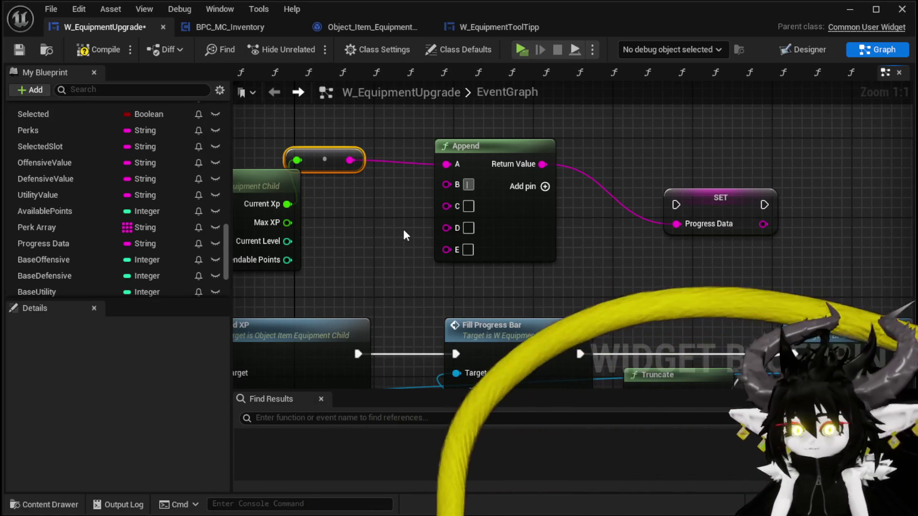
left_click_drag(298, 223, 452, 212)
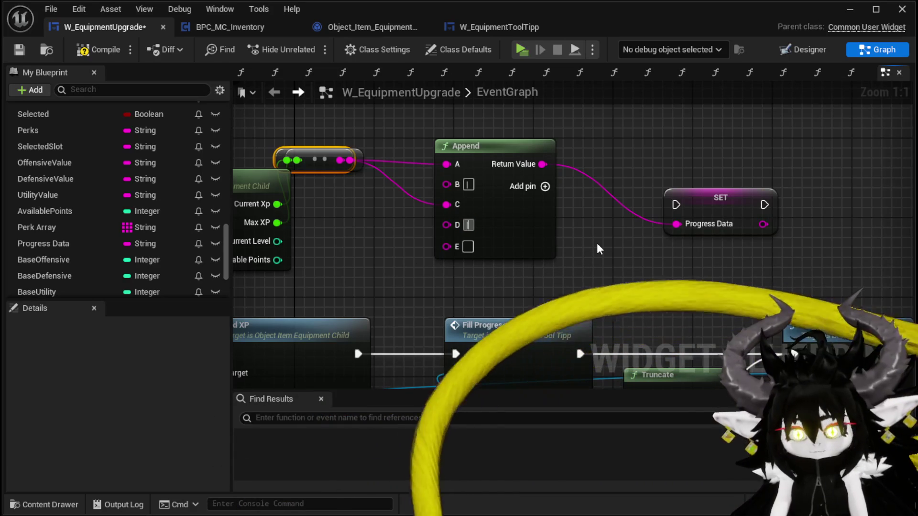
left_click_drag(277, 241, 446, 247)
left_click(544, 188)
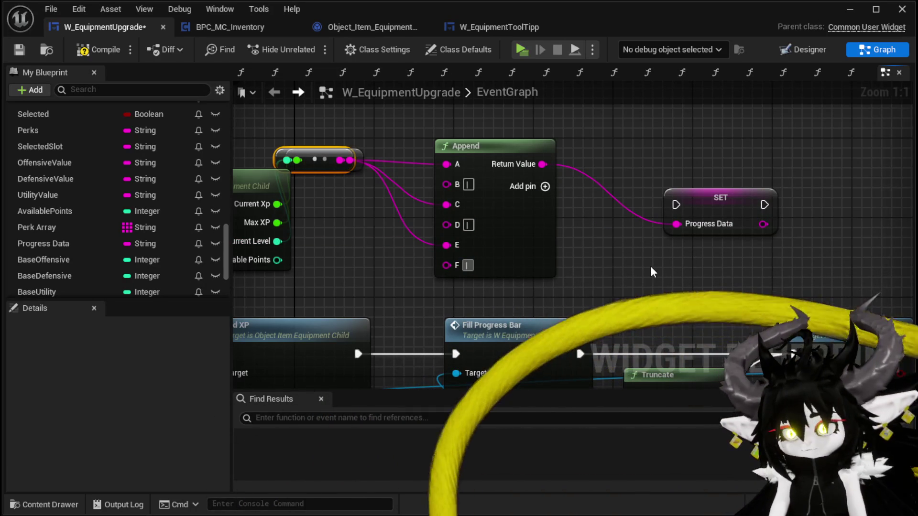
left_click(545, 187)
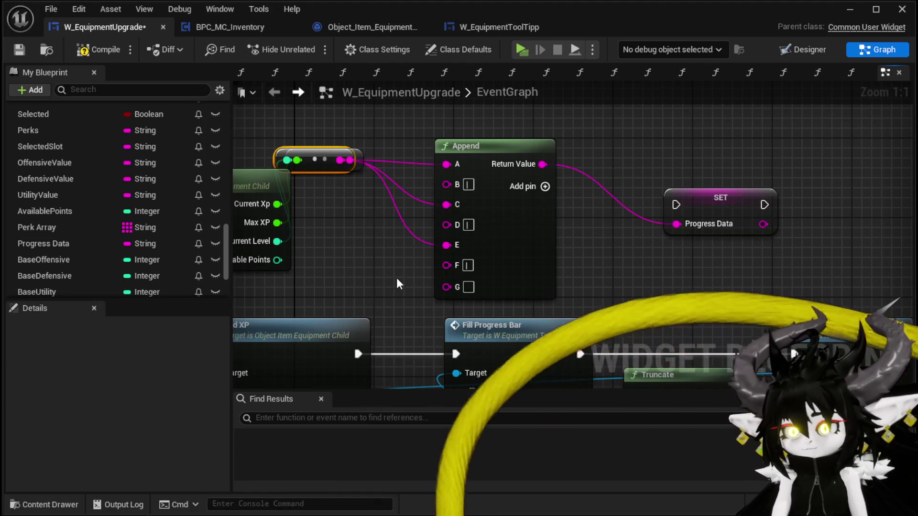
left_click_drag(417, 277, 624, 280)
scroll(623, 280, "down", 3)
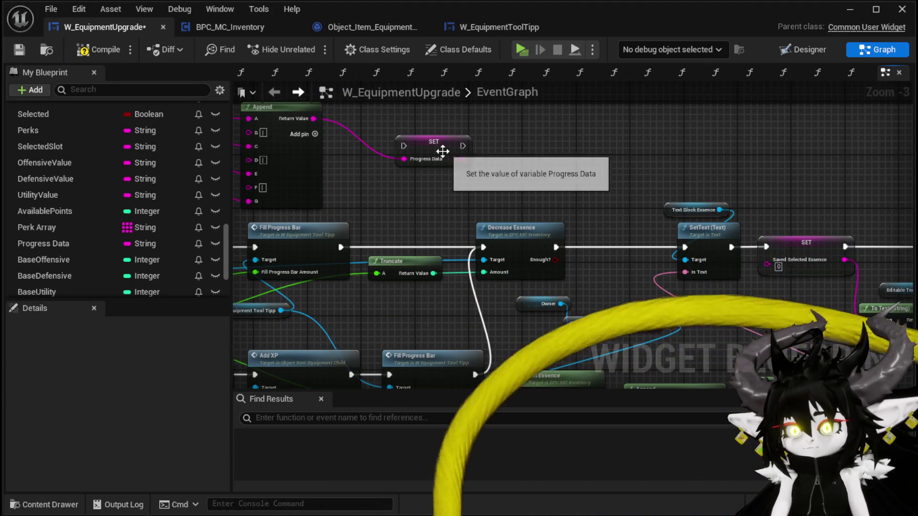
- Place SET Progress Data in the execution chain right after Fill Progress Bar
left_click_drag(439, 154, 426, 241)
mouse_move(340, 248)
left_mouse_down()
mouse_move(387, 244)
mouse_move(400, 182)
mouse_move(390, 239)
mouse_move(403, 224)
left_mouse_up()
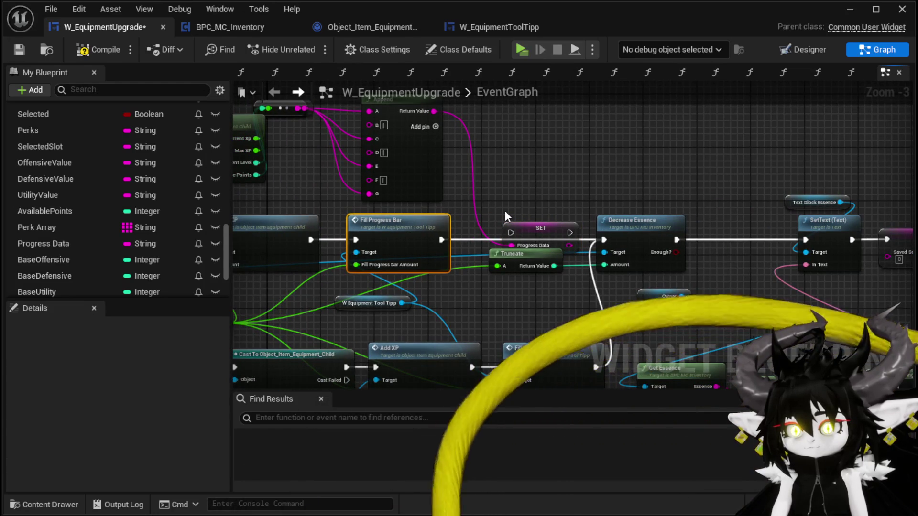
mouse_move(442, 240)
left_mouse_down()
mouse_move(512, 246)
mouse_move(511, 232)
mouse_move(526, 228)
mouse_move(603, 236)
left_mouse_up()
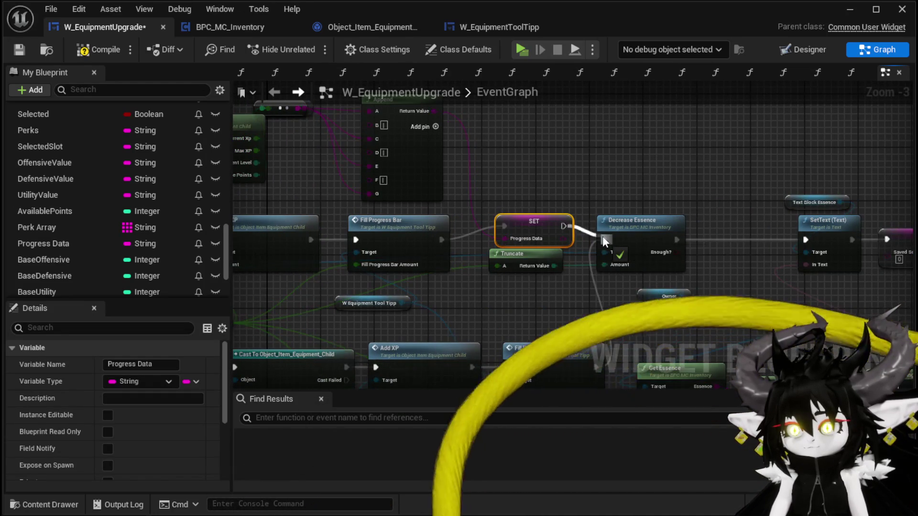
- Duplicate the Get Progress, reroute and Append node group
left_click_drag(309, 110, 423, 159)
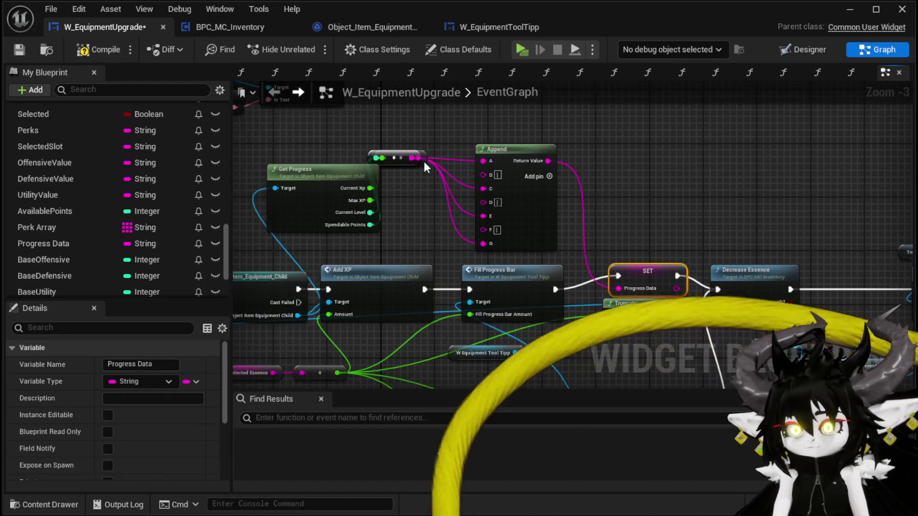
left_click_drag(329, 133, 613, 222)
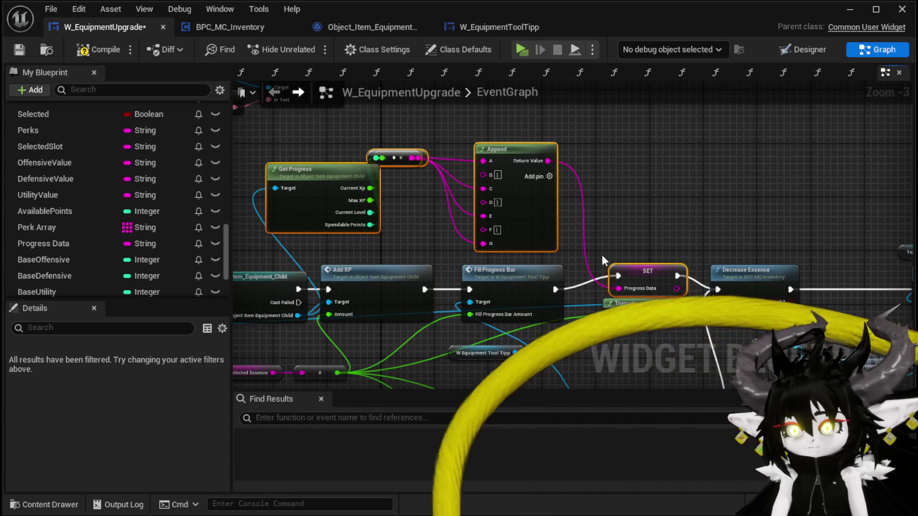
key("ctrl+v")
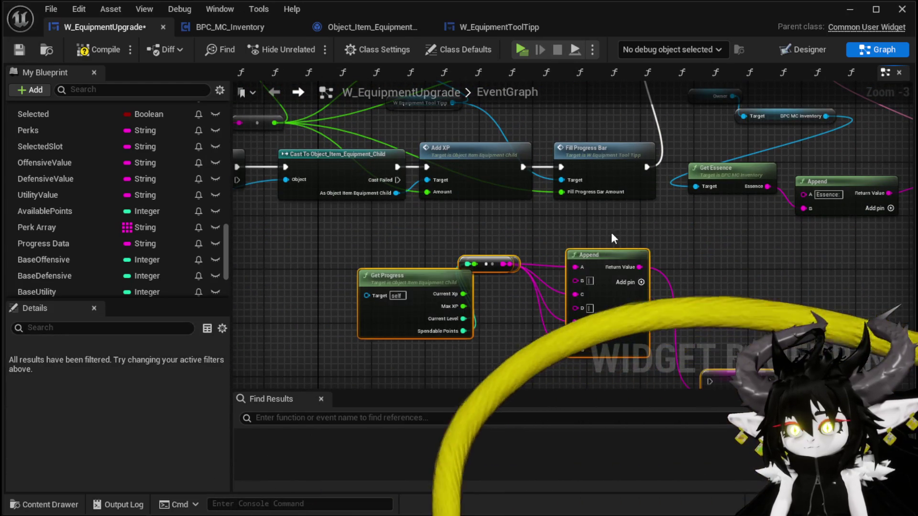
- Rearrange the Get Essence, SetText and Decrease Essence nodes to make room for the new branch
mouse_move(44, 244)
left_mouse_down()
mouse_move(707, 231)
mouse_move(712, 262)
mouse_move(543, 285)
left_mouse_up()
left_click_drag(708, 206, 783, 187)
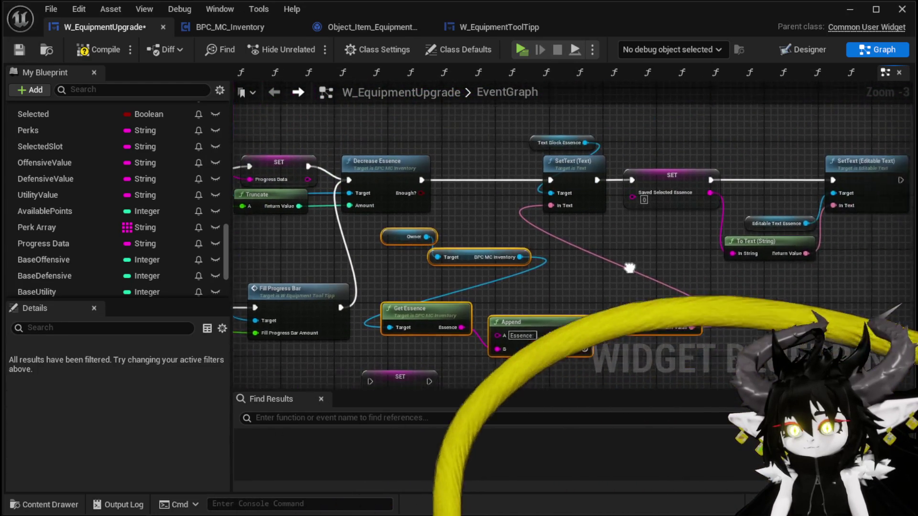
left_click_drag(537, 291, 537, 176)
scroll(538, 177, "down", 2)
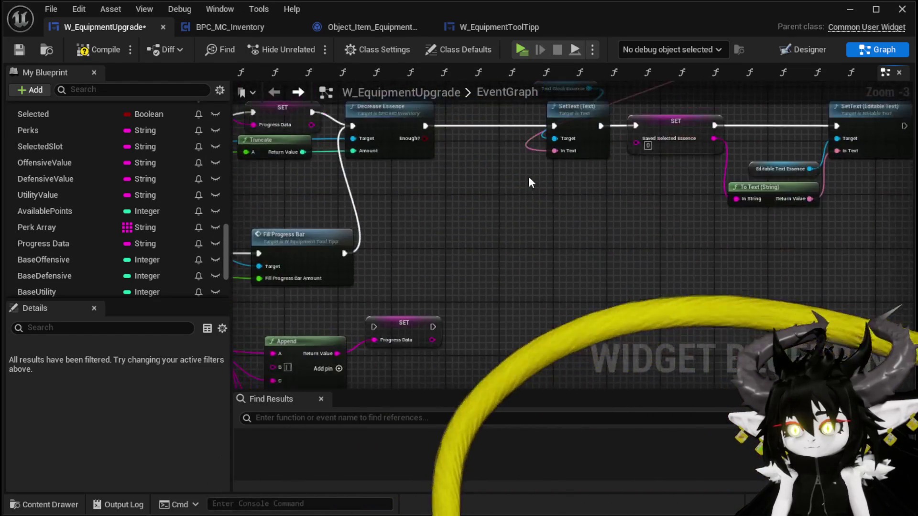
left_click_drag(329, 139, 697, 311)
left_click_drag(398, 242, 483, 245)
scroll(484, 245, "up", 3)
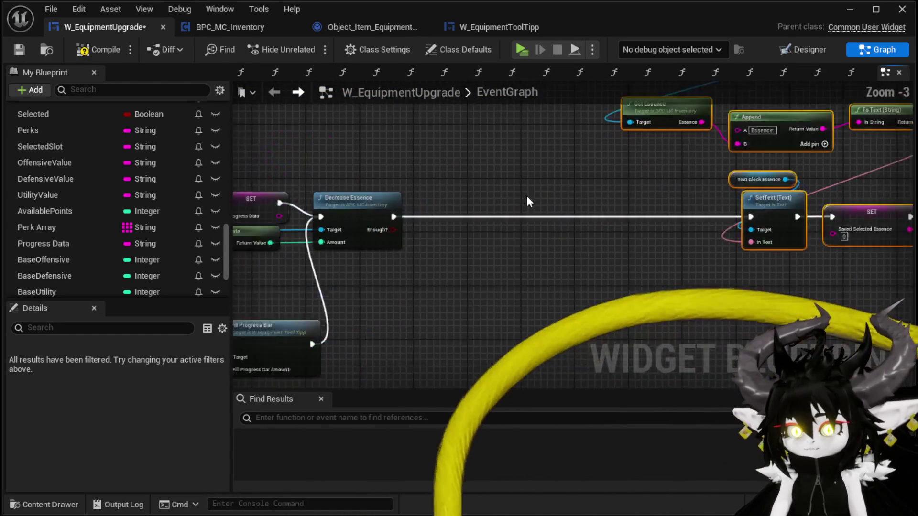
left_click_drag(341, 203, 661, 197)
mouse_move(218, 349)
left_mouse_down()
mouse_move(370, 301)
mouse_move(398, 248)
mouse_move(580, 171)
mouse_move(468, 217)
mouse_move(558, 233)
left_mouse_up()
mouse_move(510, 198)
left_mouse_down()
mouse_move(515, 280)
mouse_move(522, 225)
left_mouse_up()
- Chain the lower Fill Progress Bar through the copied SET into Decrease Essence, feeding Get Progress's Target
mouse_move(420, 227)
left_mouse_down()
mouse_move(492, 229)
mouse_move(405, 288)
left_mouse_up()
left_click_drag(466, 285, 704, 143)
mouse_move(287, 344)
left_mouse_down()
mouse_move(381, 277)
mouse_move(585, 239)
left_mouse_up()
left_click_drag(421, 210, 398, 330)
scroll(478, 254, "down", 3)
mouse_move(478, 255)
left_mouse_down()
mouse_move(526, 334)
mouse_move(541, 341)
mouse_move(281, 306)
left_mouse_up()
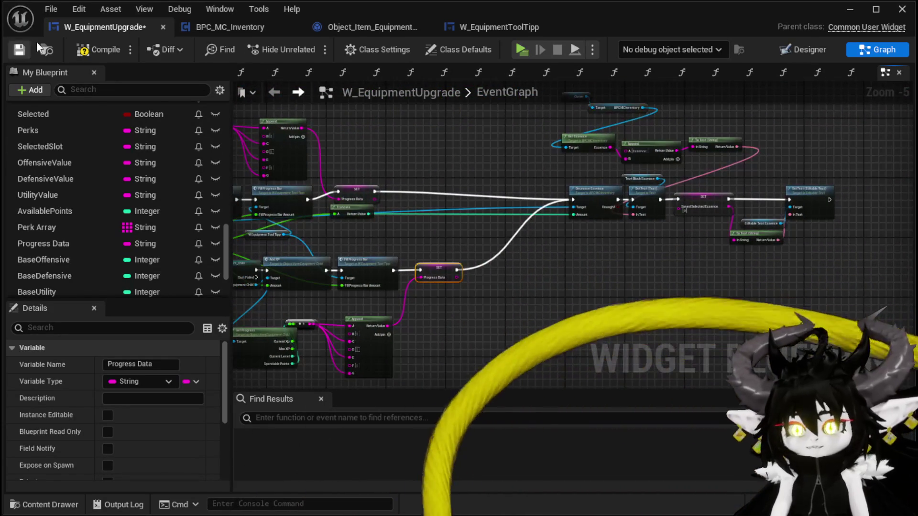
- Compile and save the widget blueprint, then start a play test
left_click(94, 49)
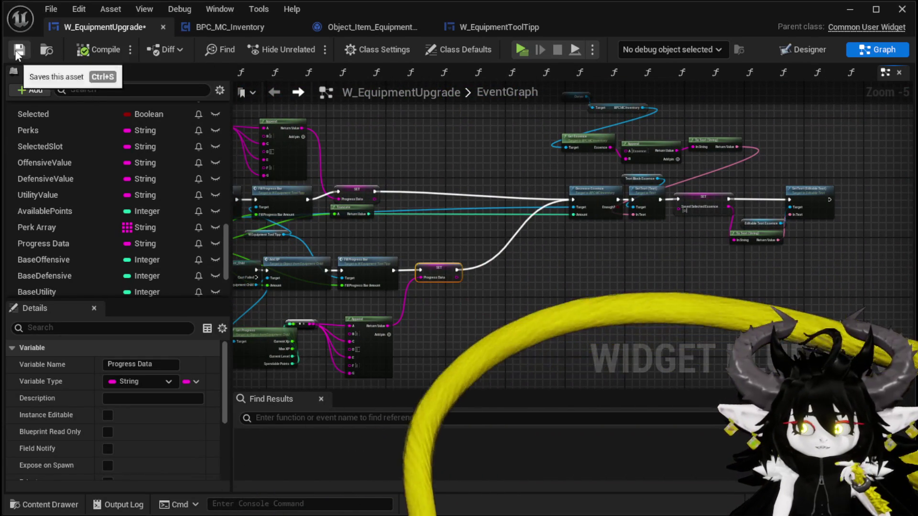
left_click(19, 50)
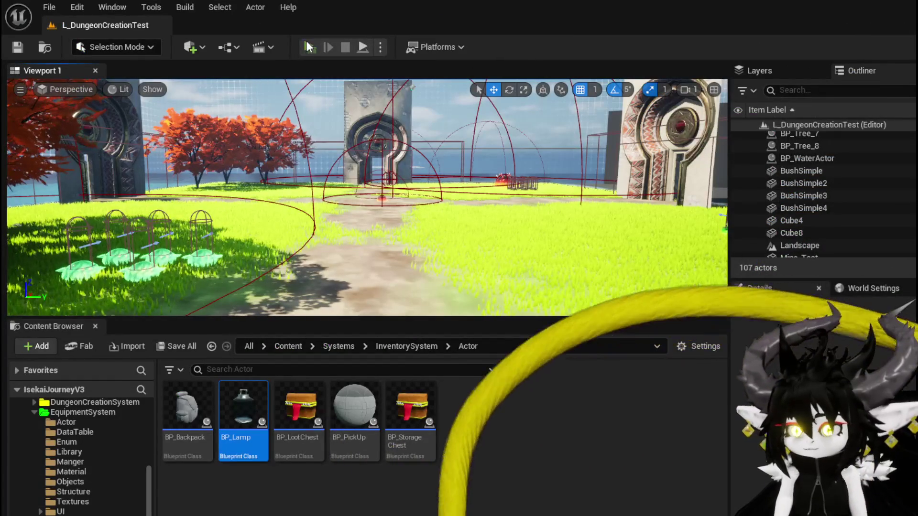
left_click(308, 46)
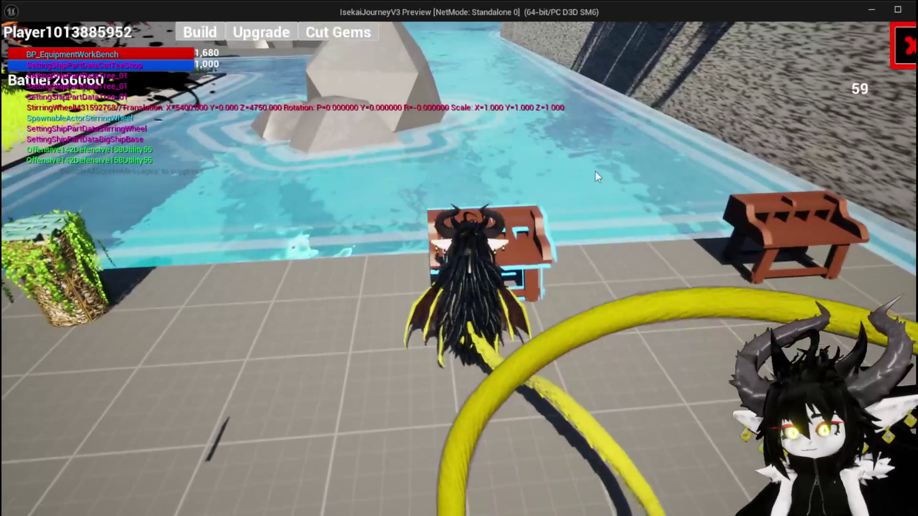
- Spend 300 Essence upgrading Iron_Head, raise Offensive by one point, then stop the play test
left_click(277, 37)
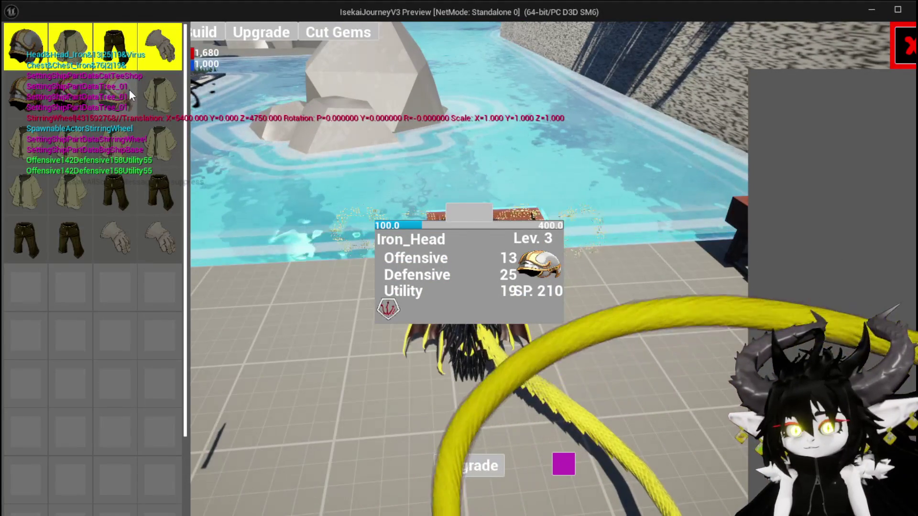
left_click(129, 90)
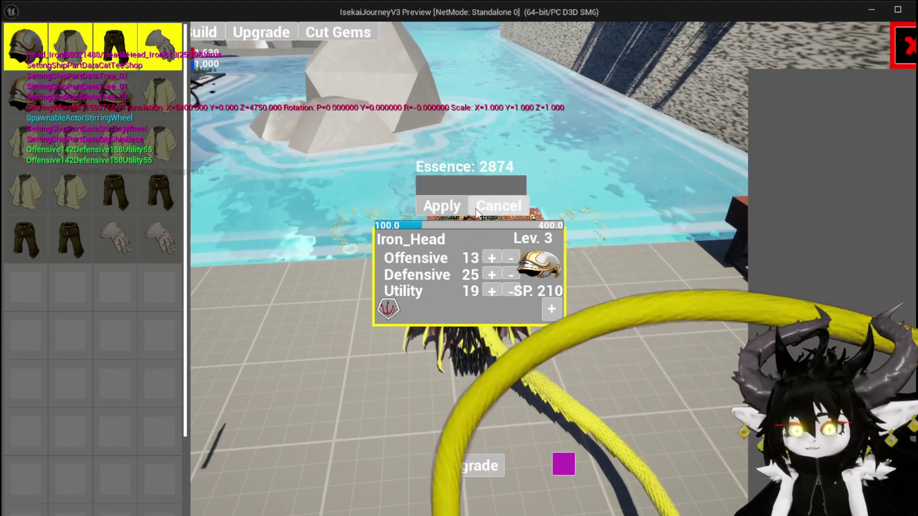
type("200")
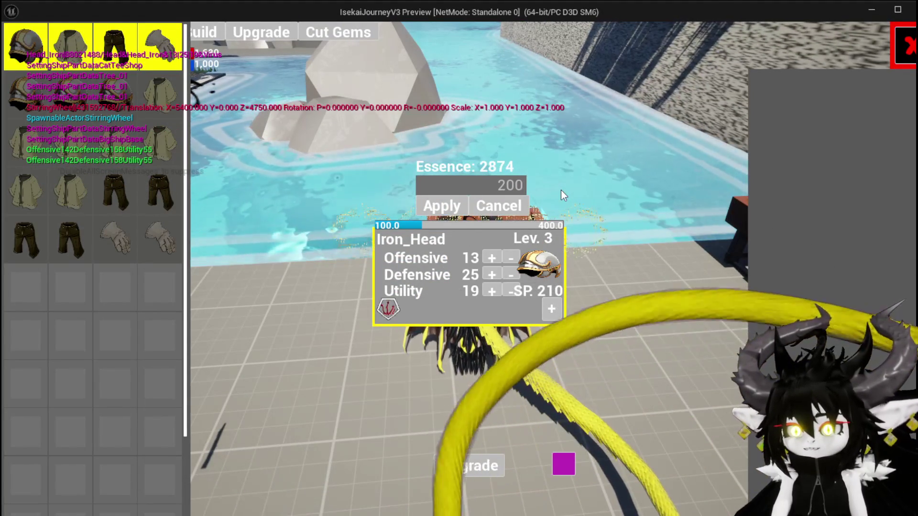
key("ctrl+a")
type("300")
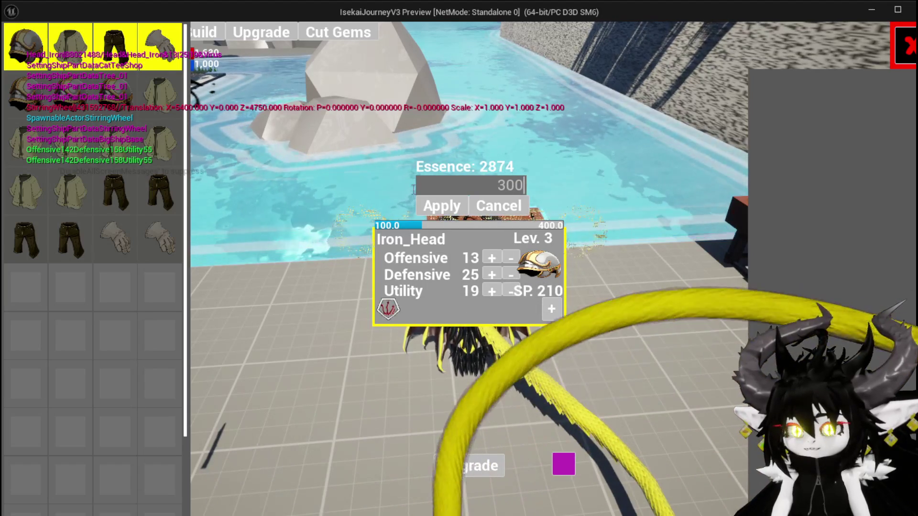
left_click(442, 206)
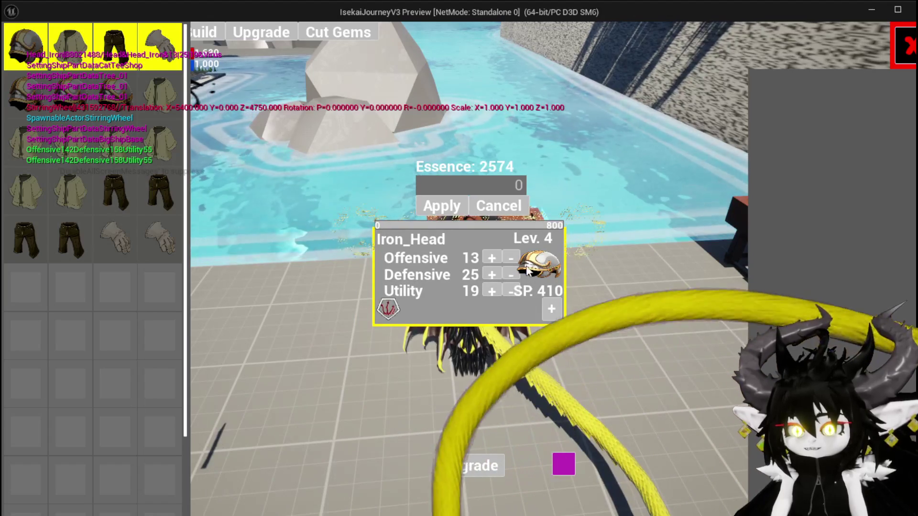
left_click(491, 259)
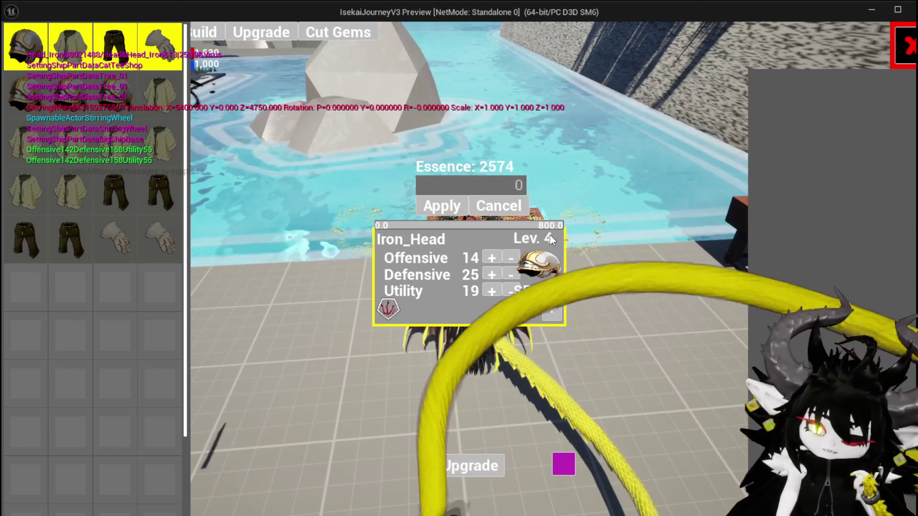
key("alt+Tab")
key("Escape")
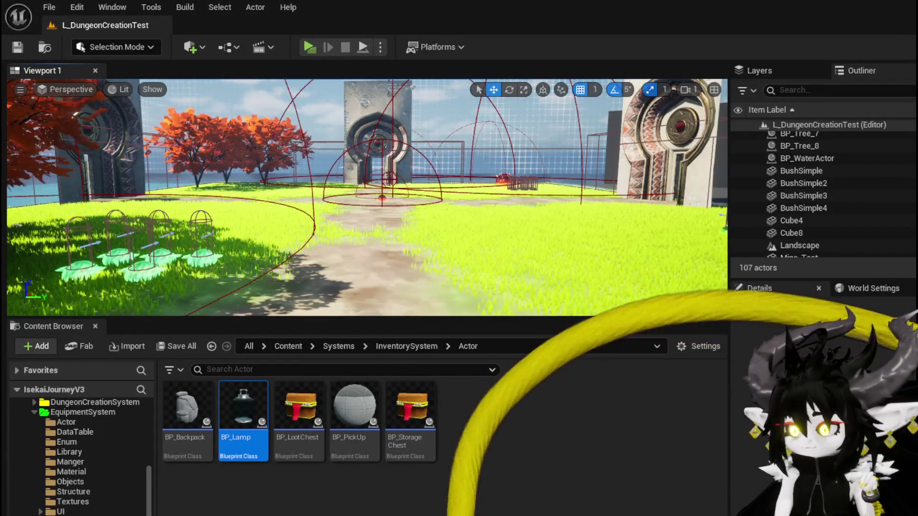
- Inspect the Add XP function's Spendable Points logic, then return to the W_EquipmentUpgrade EventGraph
key("alt+Tab")
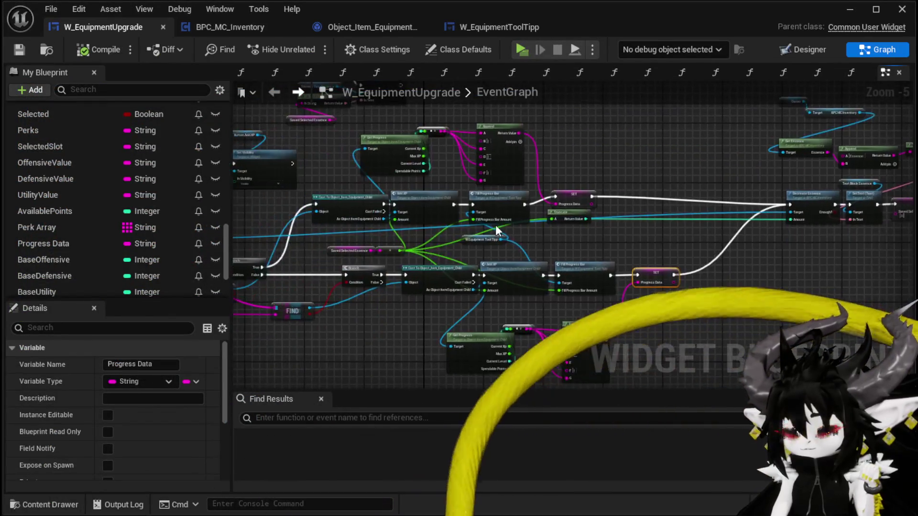
scroll(496, 224, "up", 4)
double_click(461, 199)
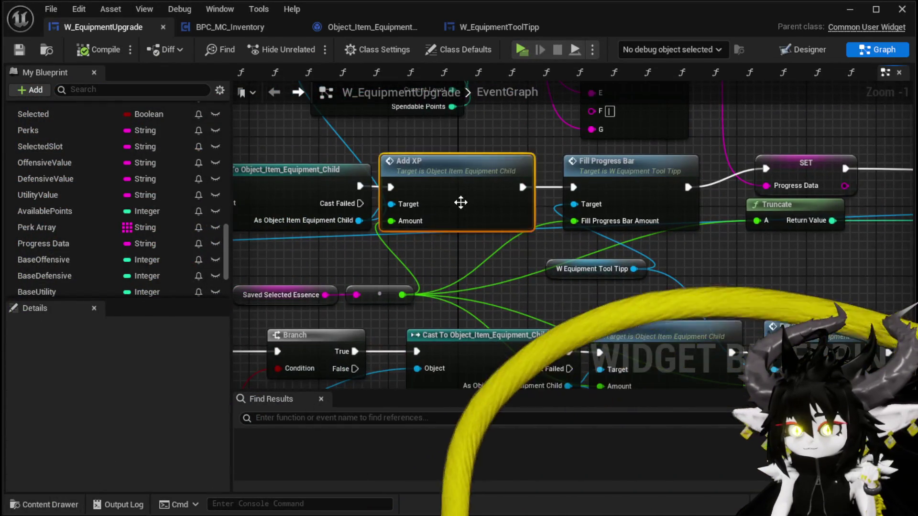
scroll(447, 276, "down", 1)
left_click_drag(210, 330, 293, 253)
left_click(403, 292)
scroll(404, 293, "down", 3)
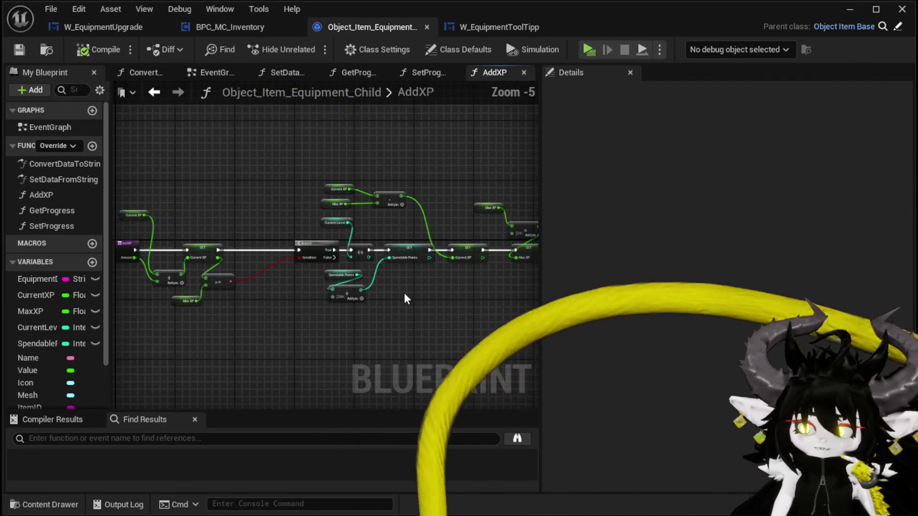
mouse_move(466, 286)
left_mouse_down()
mouse_move(252, 272)
mouse_move(369, 268)
left_mouse_up()
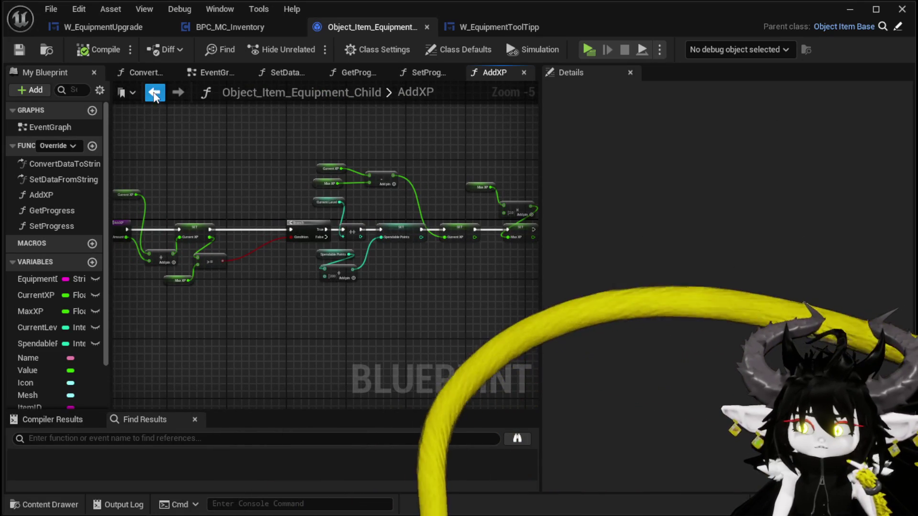
left_click(159, 95)
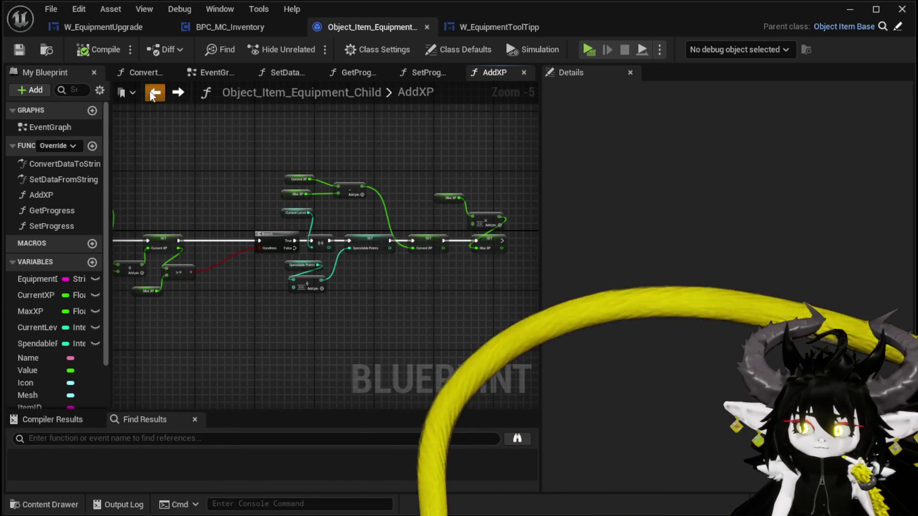
scroll(234, 156, "up", 3)
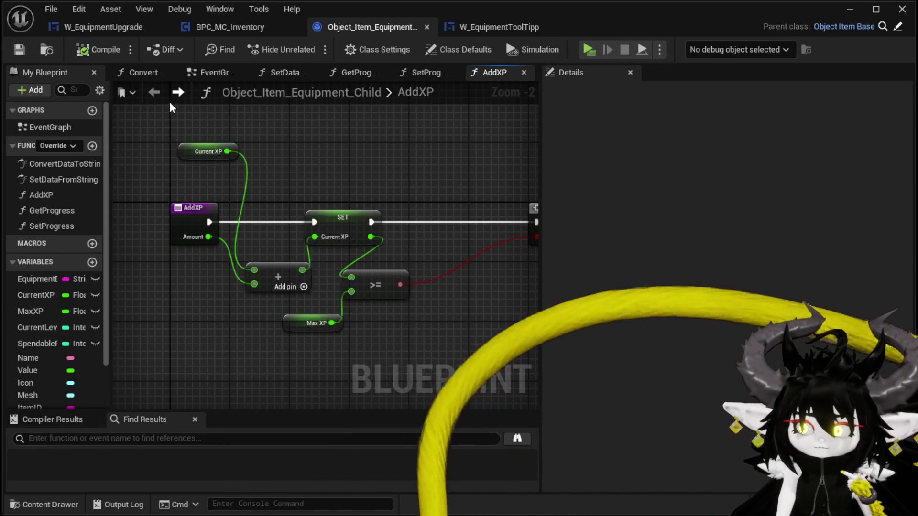
left_click(92, 29)
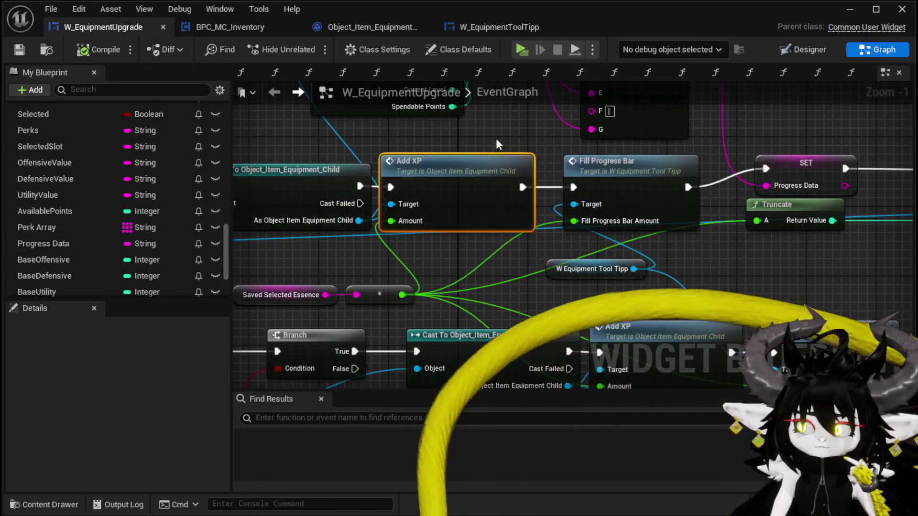
- Position To String conversions beside the Get Progress outputs, adding a new one for Max XP
scroll(495, 138, "down", 1)
left_click_drag(495, 139, 453, 212)
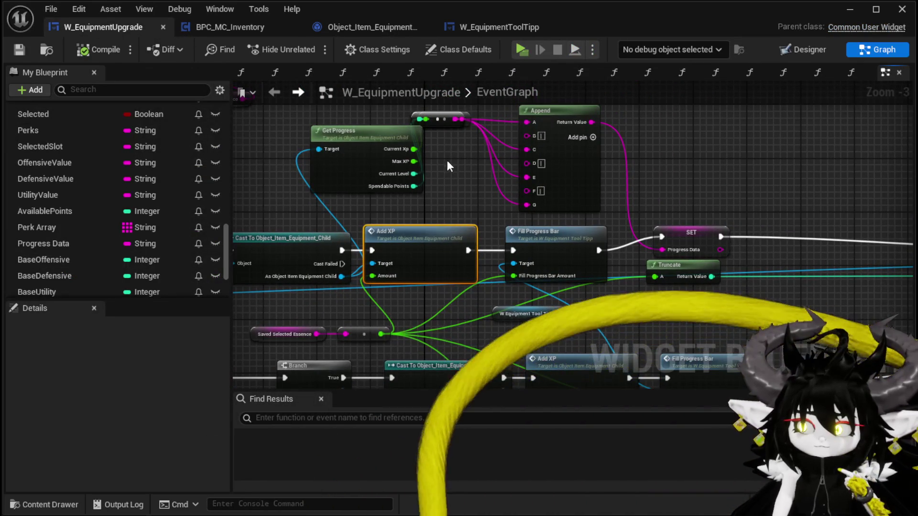
mouse_move(442, 125)
left_mouse_down()
mouse_move(449, 192)
mouse_move(467, 200)
left_mouse_up()
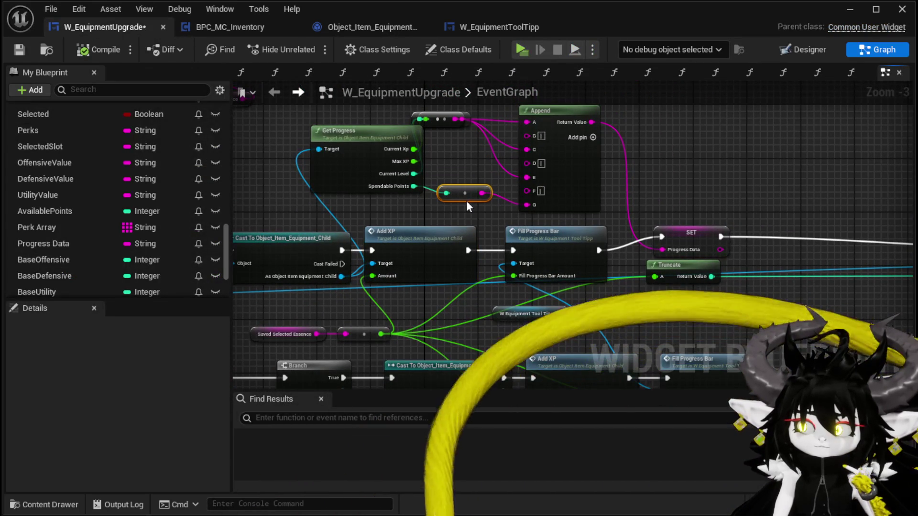
left_click(465, 174)
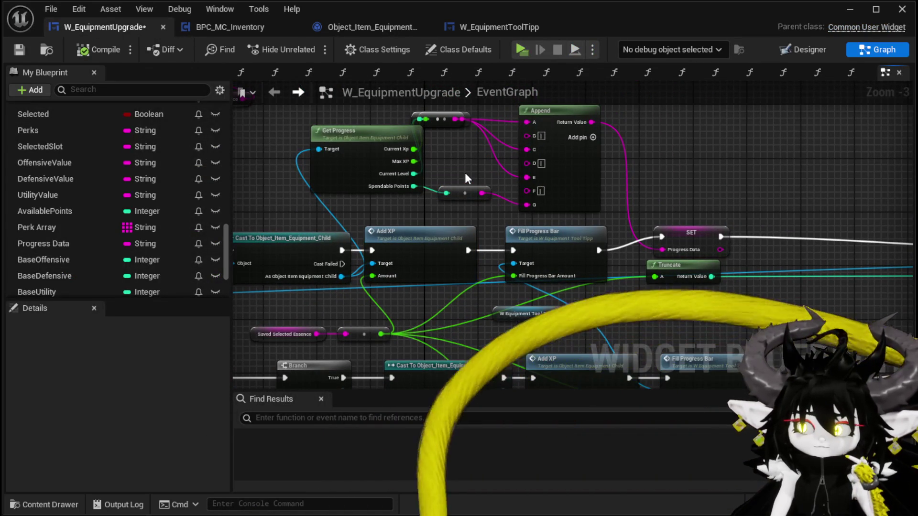
right_click(467, 178)
key("Return")
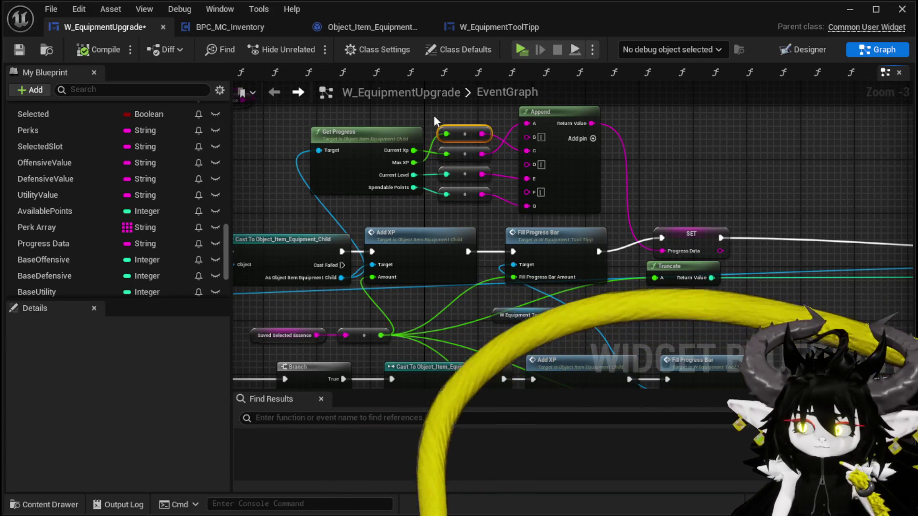
mouse_move(464, 152)
left_mouse_down()
mouse_move(462, 118)
mouse_move(462, 150)
left_mouse_up()
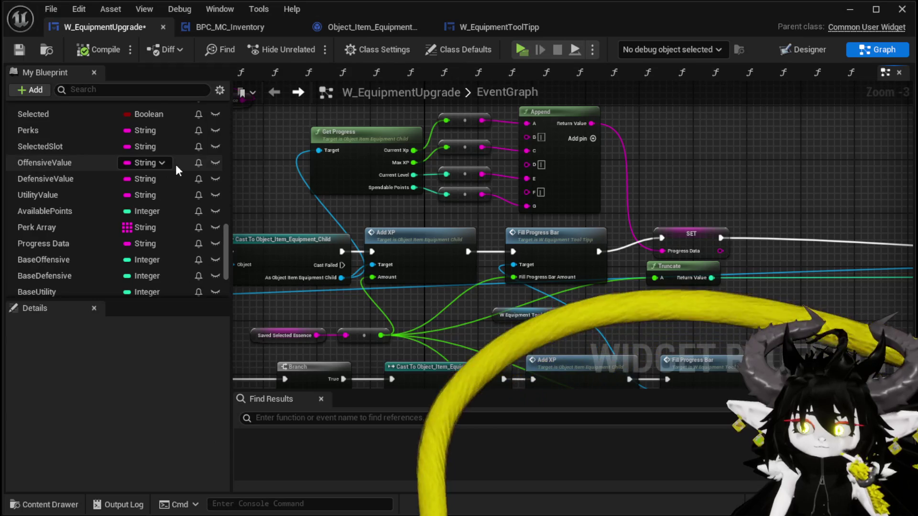
- Select the AvailablePoints variable in My Blueprint to check its Integer type
scroll(176, 165, "down", 2)
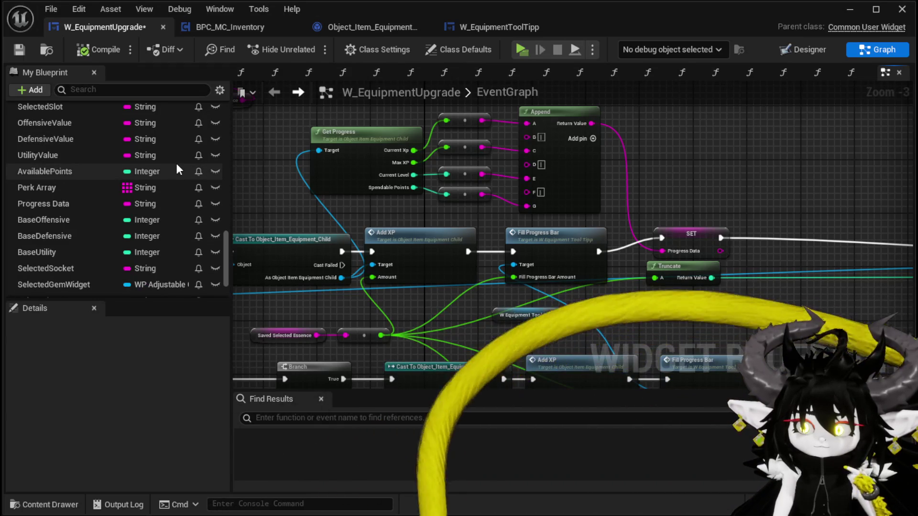
scroll(176, 169, "down", 3)
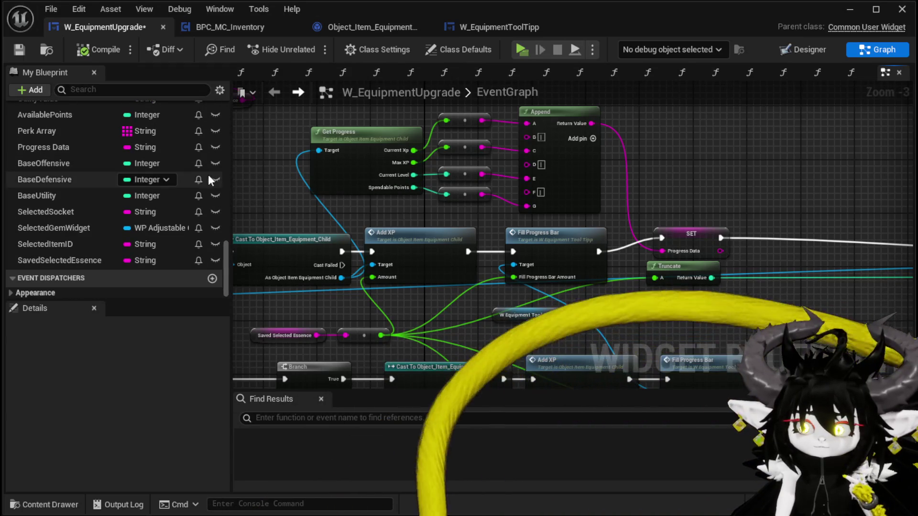
scroll(77, 190, "up", 1)
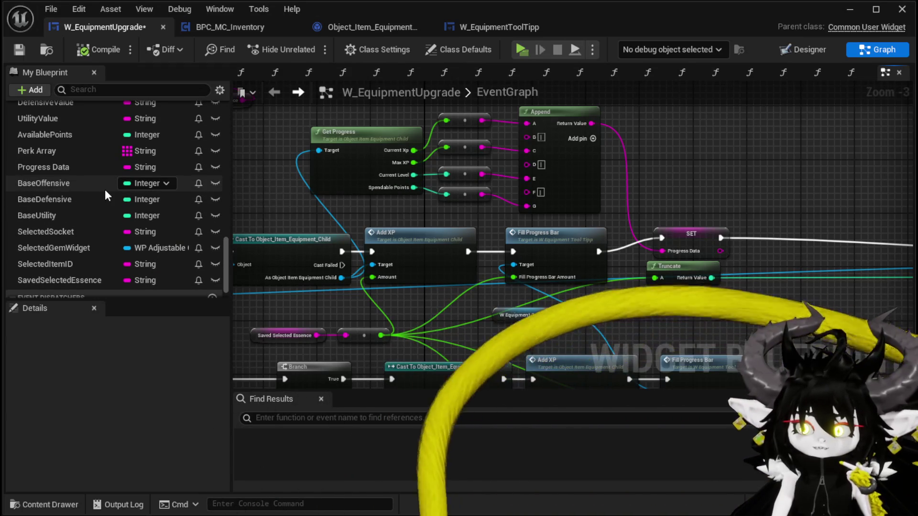
scroll(105, 190, "up", 1)
left_click(53, 154)
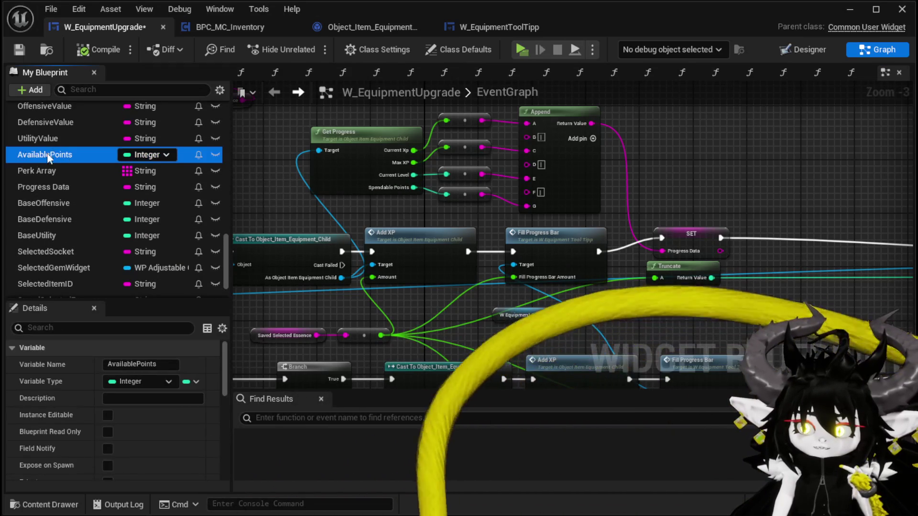
scroll(44, 201, "up", 5)
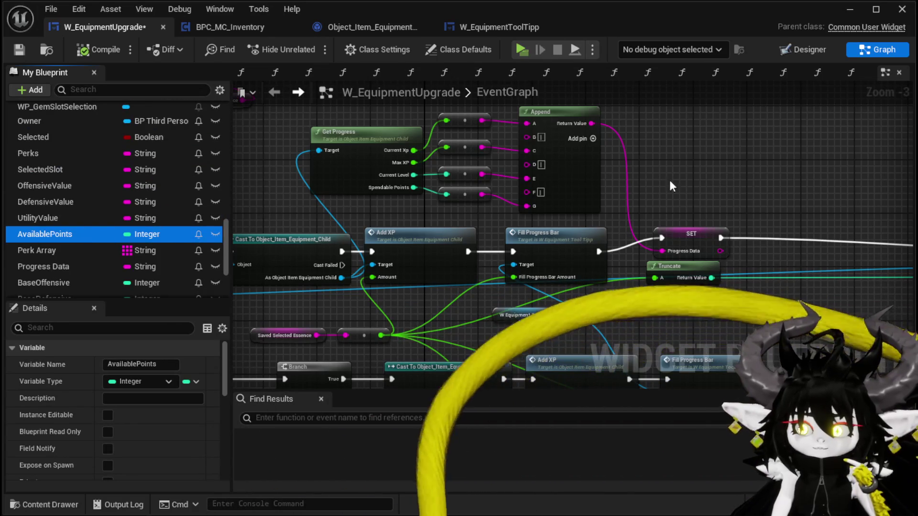
scroll(130, 187, "up", 10)
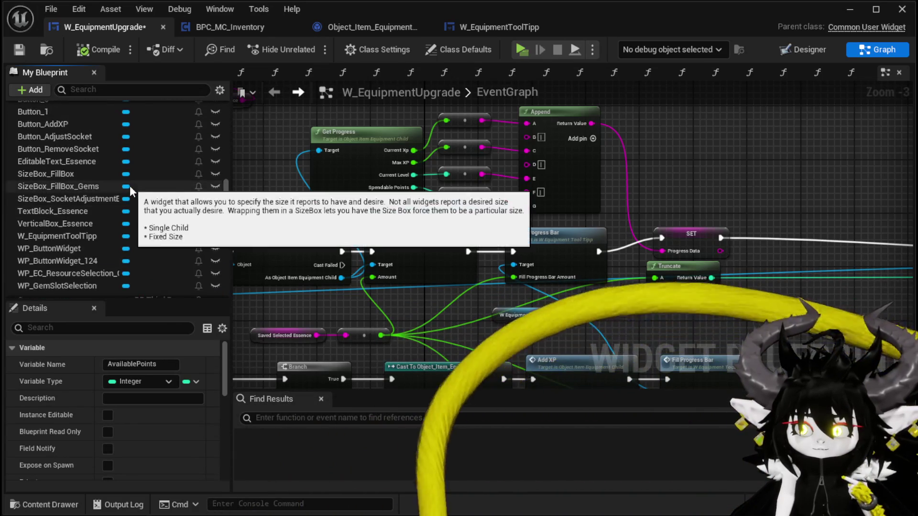
scroll(130, 187, "up", 15)
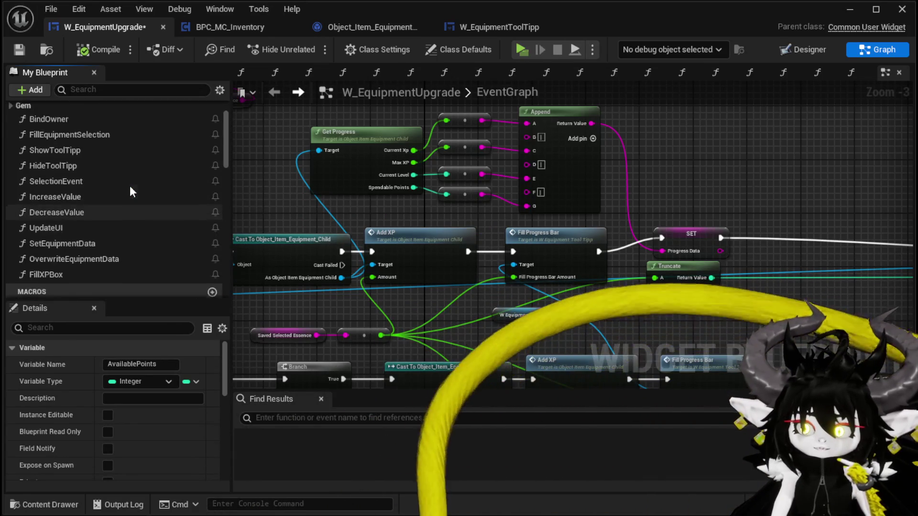
scroll(130, 189, "down", 20)
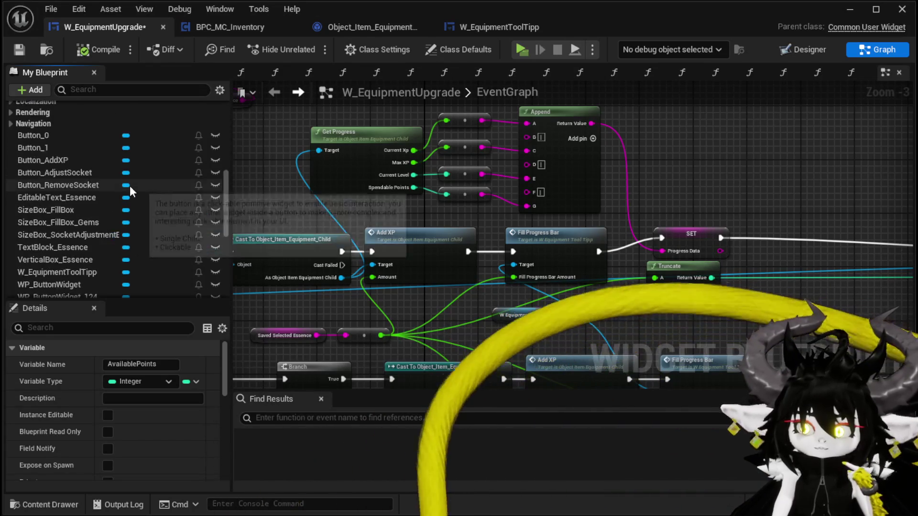
scroll(130, 186, "down", 4)
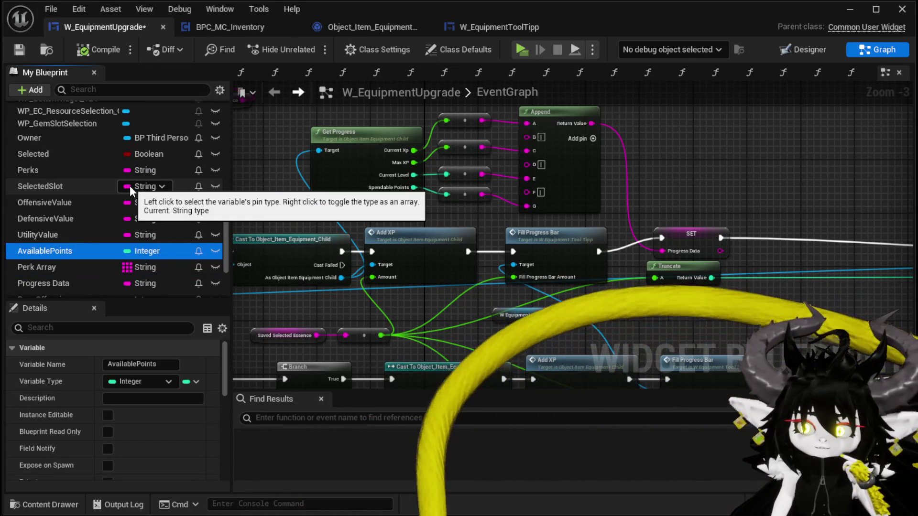
- Add a SET AvailablePoints node after the upper Set Progress Data, fed by Spendable Points and continuing to Decrease Essence
left_click_drag(72, 253, 723, 168)
left_click(770, 205)
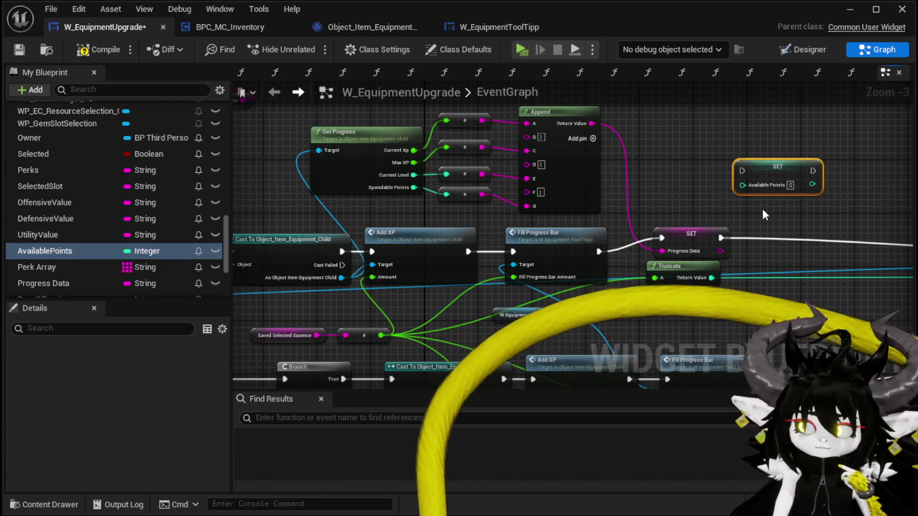
left_click_drag(566, 162, 594, 229)
left_click_drag(505, 227, 554, 227)
left_click_drag(625, 227, 868, 240)
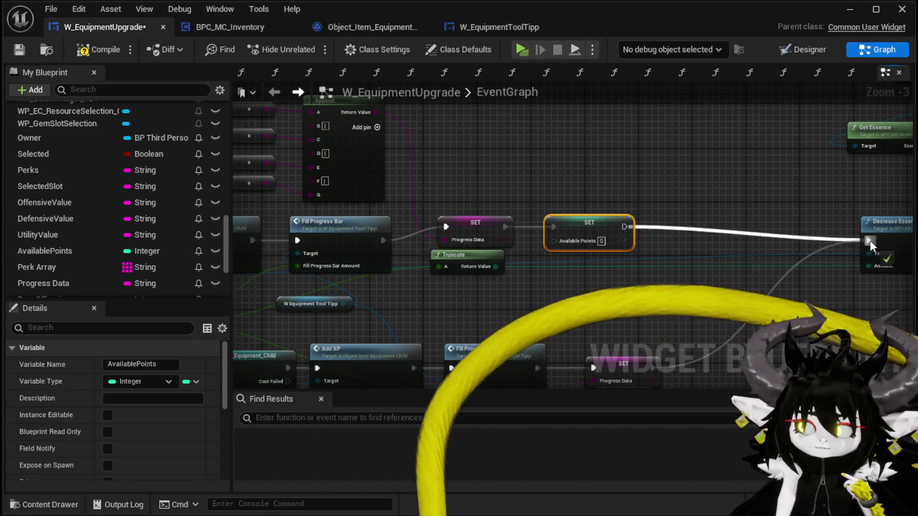
left_click_drag(335, 185, 699, 251)
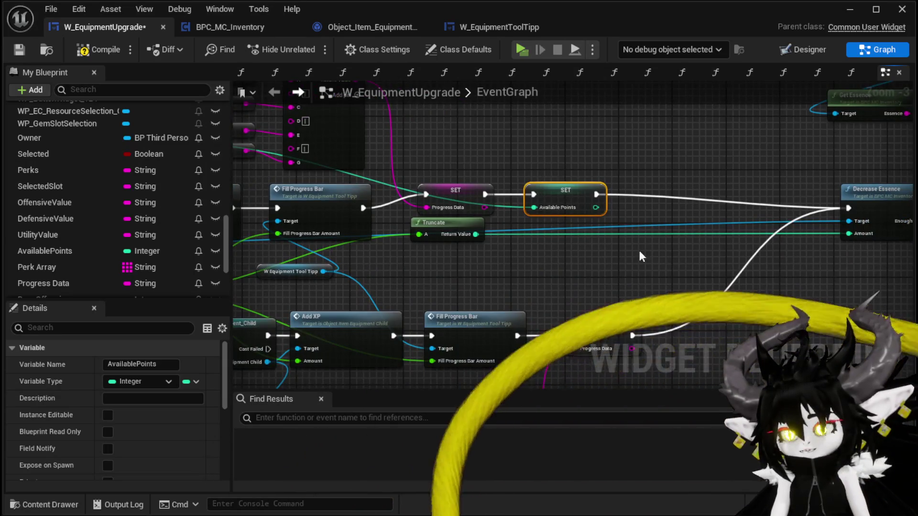
- Paste a second AvailablePoints setter into the lower branch, fed by Spendable Points and continuing to Decrease Essence
left_click_drag(639, 250, 479, 215)
left_click(510, 283)
key("ctrl+v")
left_click_drag(475, 289, 511, 276)
mouse_move(530, 275)
left_mouse_down()
mouse_move(538, 289)
mouse_move(681, 158)
mouse_move(691, 160)
left_mouse_up()
mouse_move(431, 254)
left_mouse_down()
mouse_move(543, 159)
mouse_move(715, 153)
mouse_move(582, 178)
left_mouse_up()
mouse_move(344, 362)
left_mouse_down()
mouse_move(409, 320)
mouse_move(704, 209)
left_mouse_up()
- Compile and save the blueprint, close the editor, and start a playtest
left_click(111, 51)
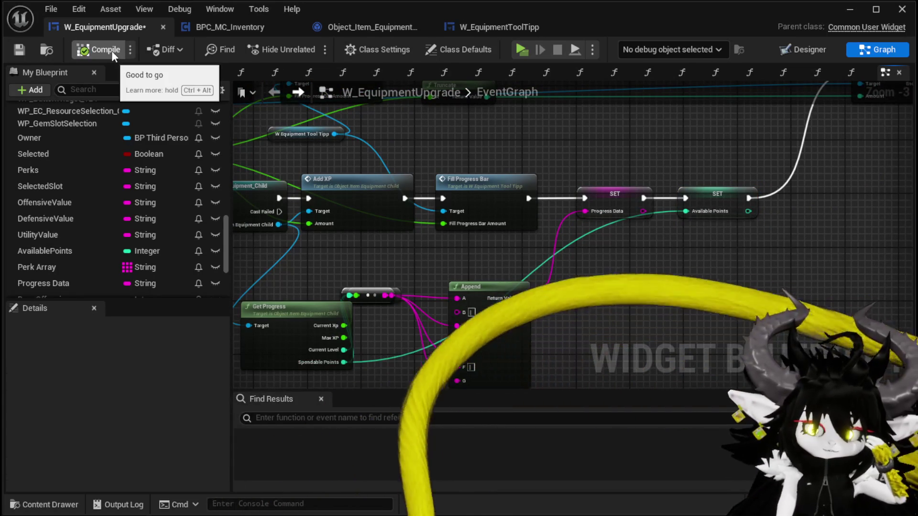
left_click(14, 50)
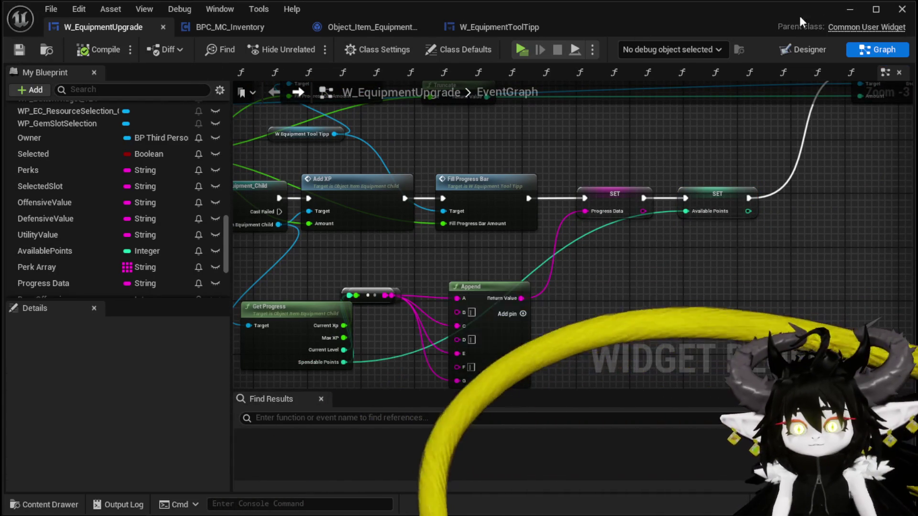
left_click(902, 10)
left_click(308, 46)
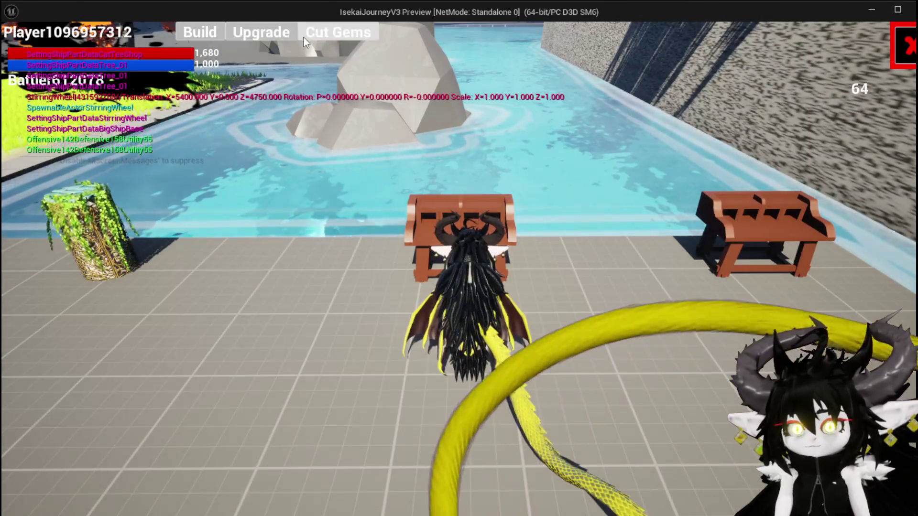
- In the Upgrade panel, select Iron_Head and apply 300 essence to reach level 4
left_click(282, 37)
left_click(105, 162)
left_click(84, 113)
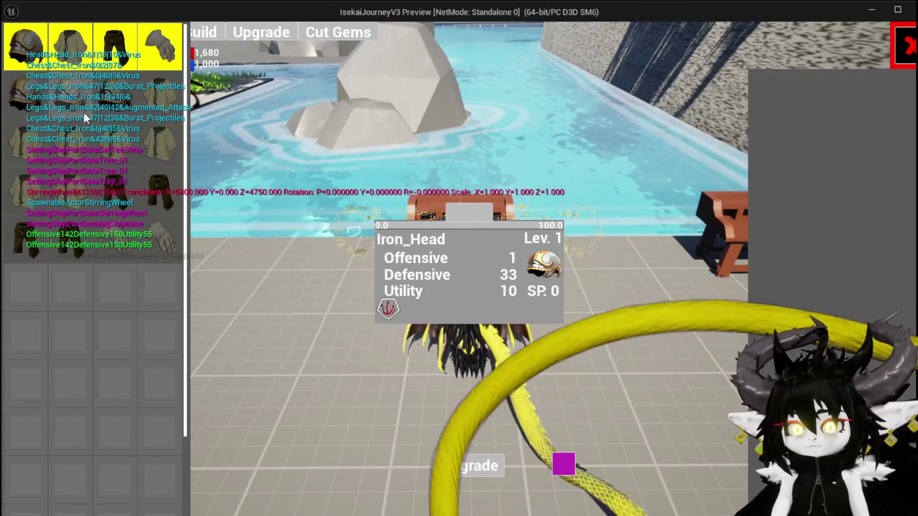
left_click(102, 107)
mouse_move(406, 216)
left_click(480, 214)
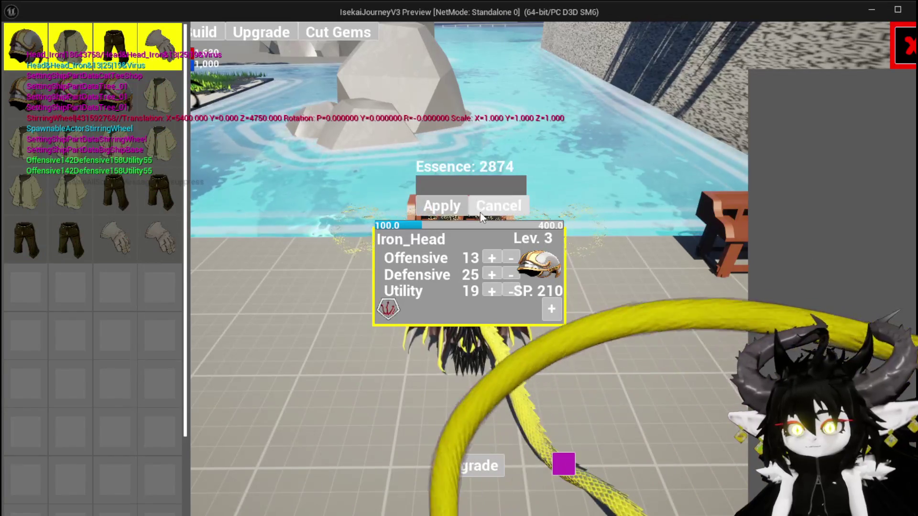
type("300")
left_click(451, 206)
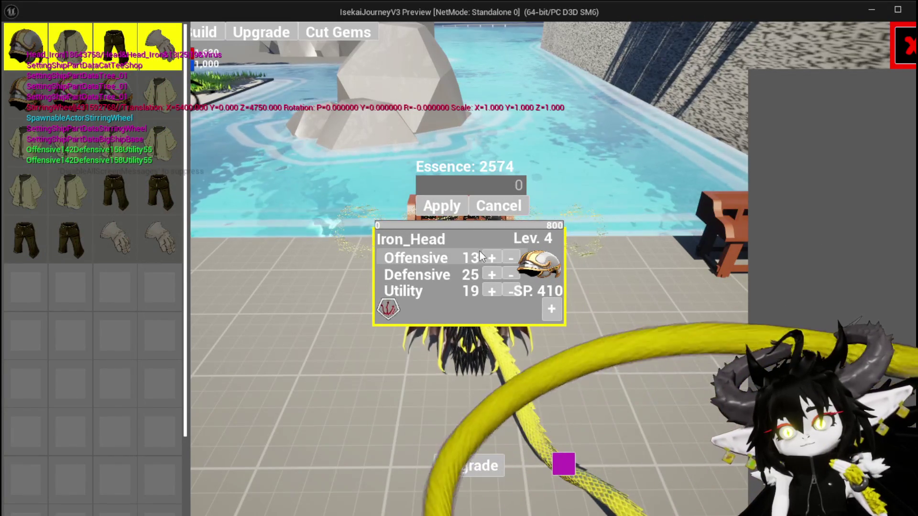
- Raise Iron_Head's Offensive stat to 145, leaving 278 spendable points
left_click(488, 258)
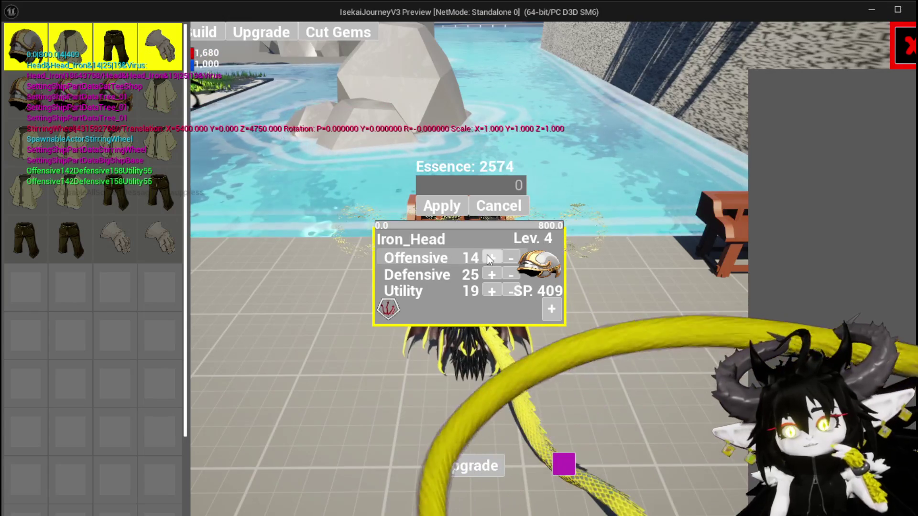
left_click(487, 256)
left_click(487, 255)
left_click(487, 255)
left_click(487, 255)
left_click_drag(488, 255, 489, 258)
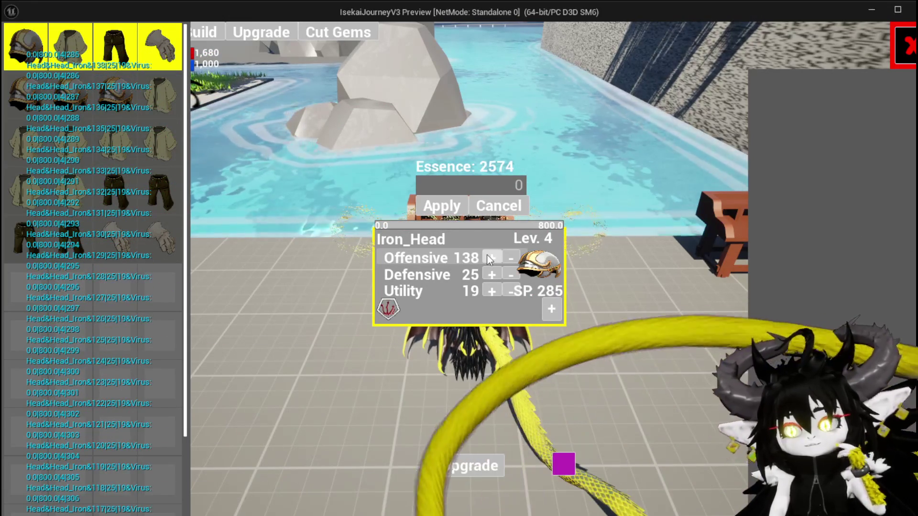
left_click(488, 259)
left_click(488, 258)
left_click(488, 258)
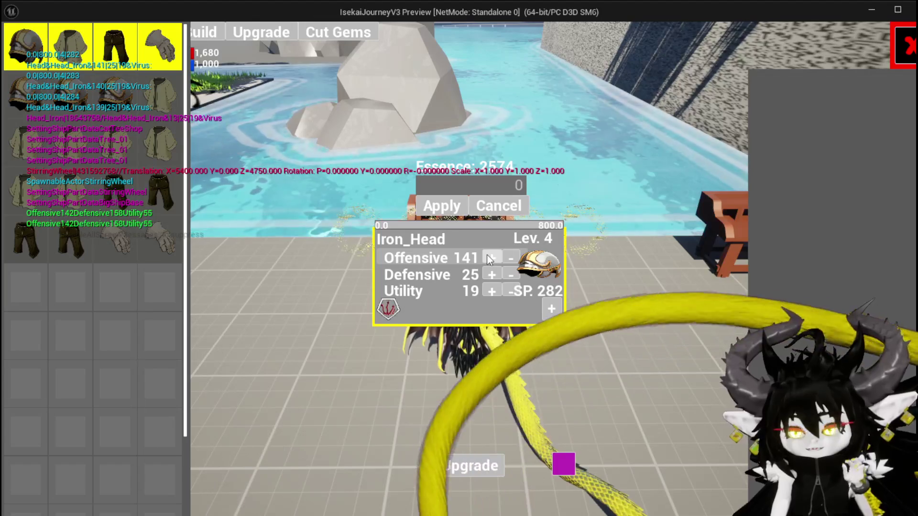
left_click(488, 258)
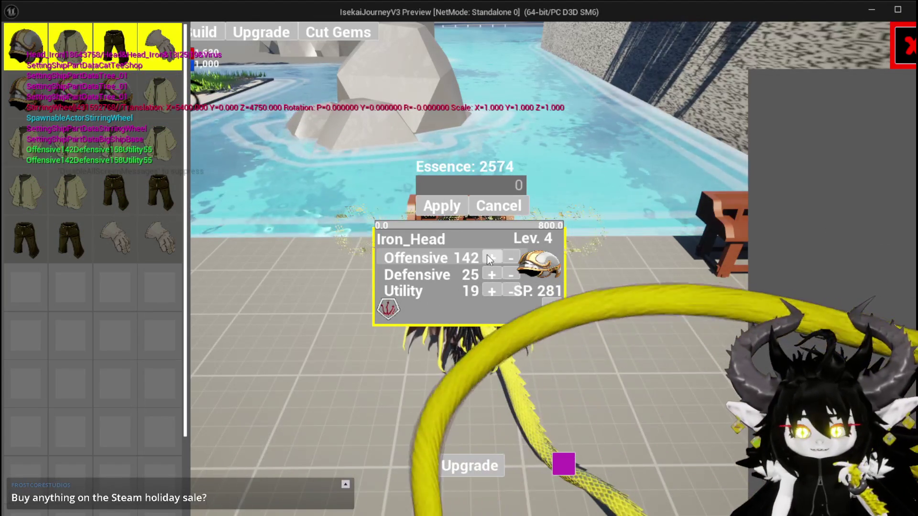
left_click(488, 258)
left_click(488, 259)
left_click(487, 258)
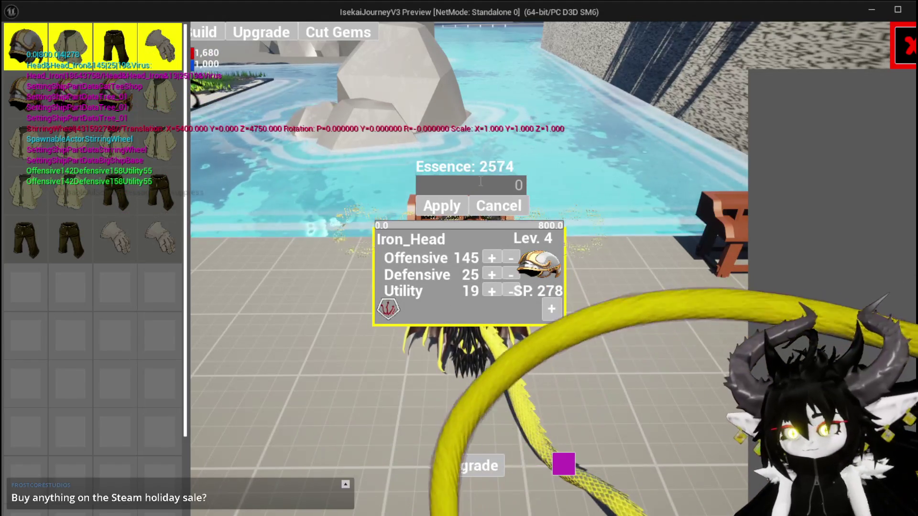
- Enter 800 essence and raise Iron_Head's Defensive stat
left_click(481, 182)
type("8")
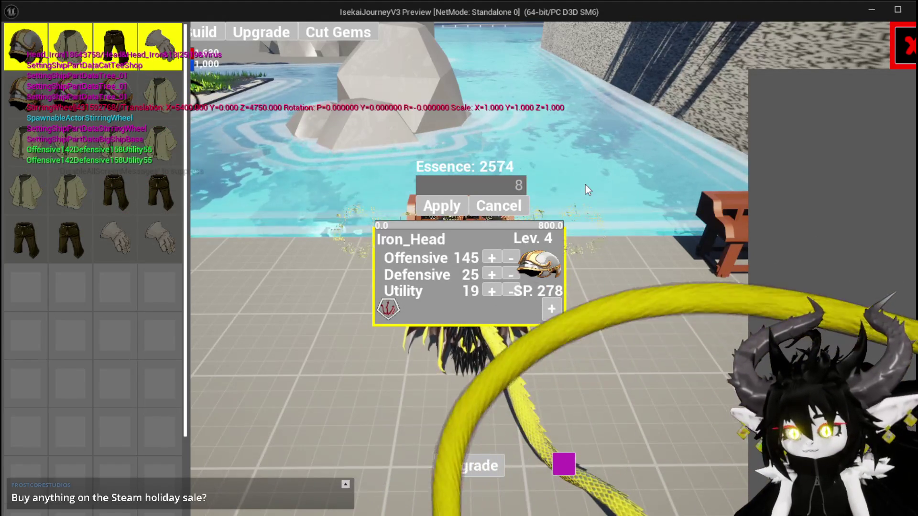
type("00")
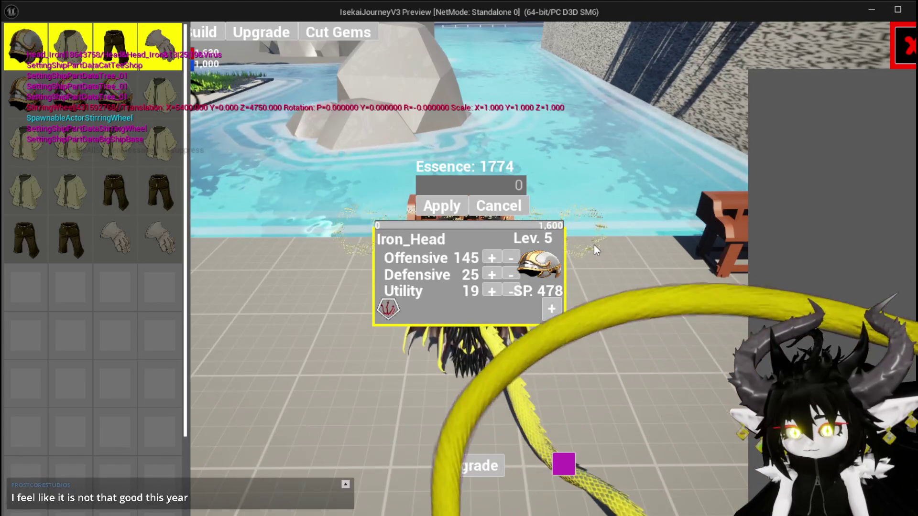
left_click(487, 272)
left_click_drag(486, 271, 486, 271)
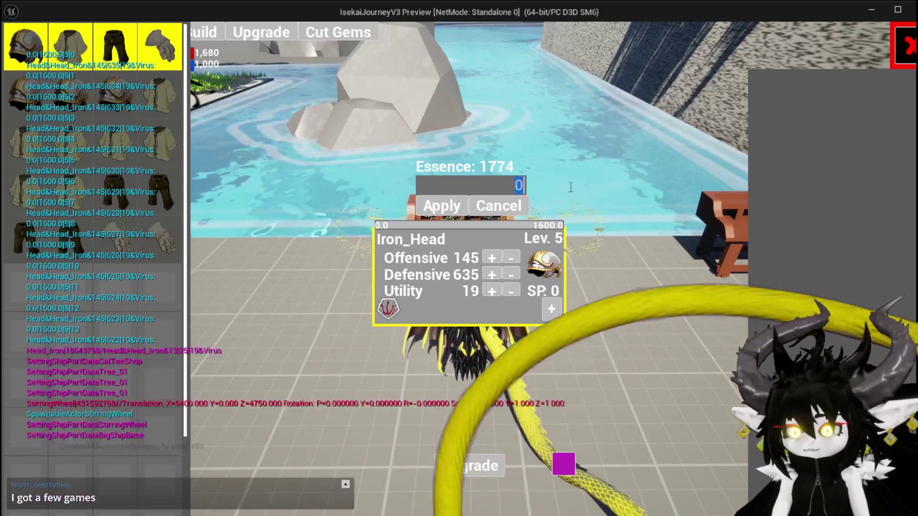
- Apply 1600 more essence, raise Utility to 43, then stop the playtest and save
type("1600")
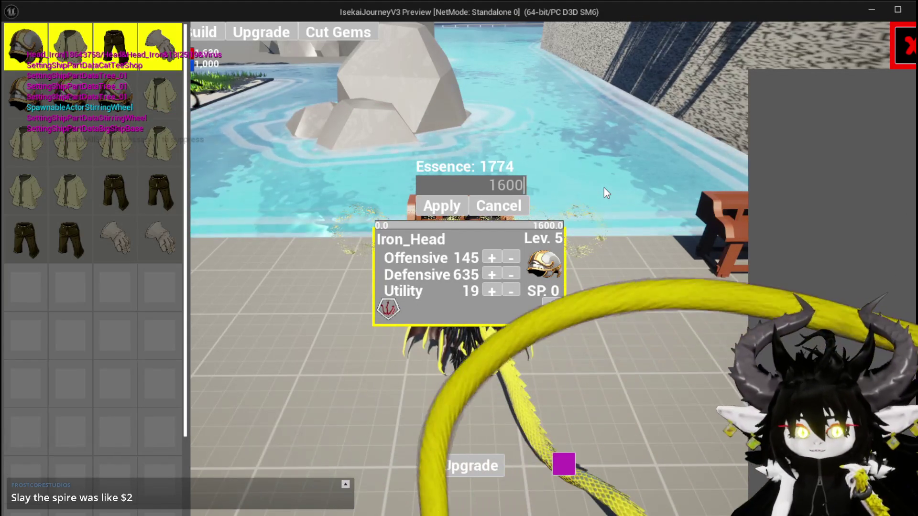
left_click(482, 207)
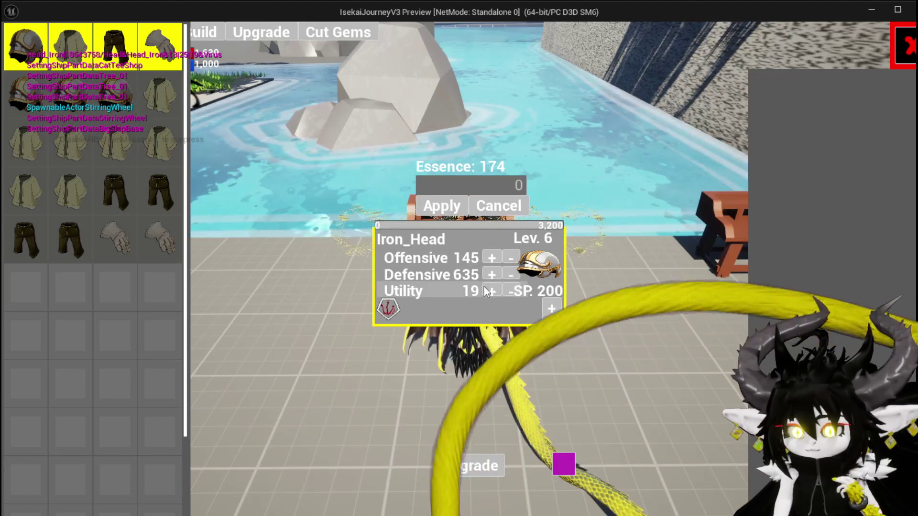
left_click(488, 291)
left_click(489, 291)
left_click(489, 291)
left_click(489, 291)
left_click(489, 291)
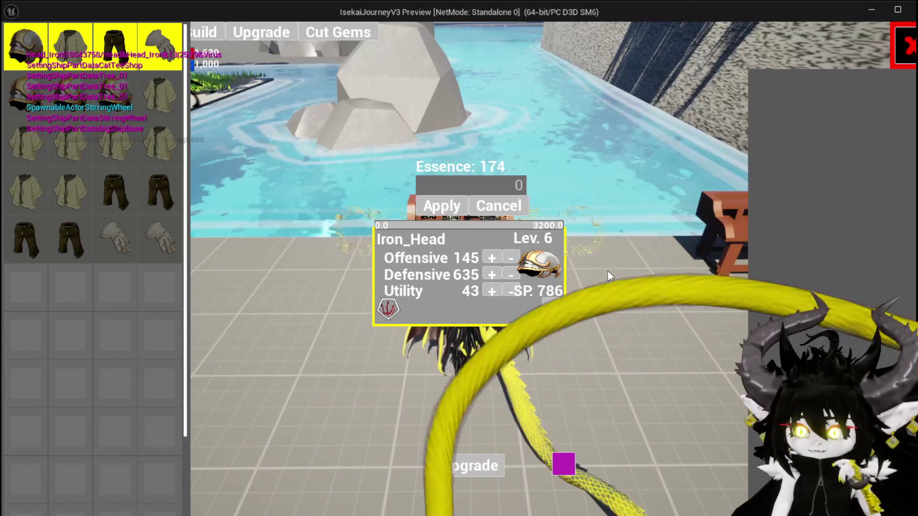
key("Escape")
key("ctrl+s")
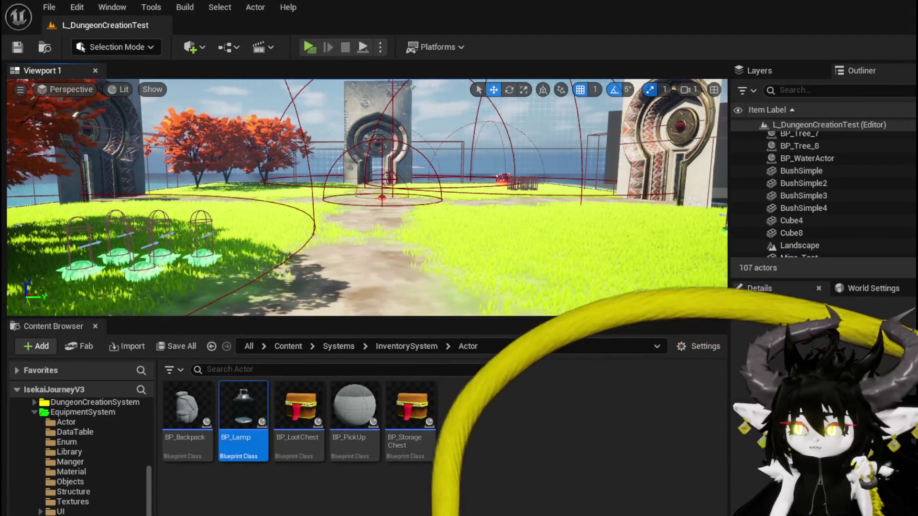
- Back in the event graph, wire SET Progress Data straight to Decrease Essence
key("alt+Tab")
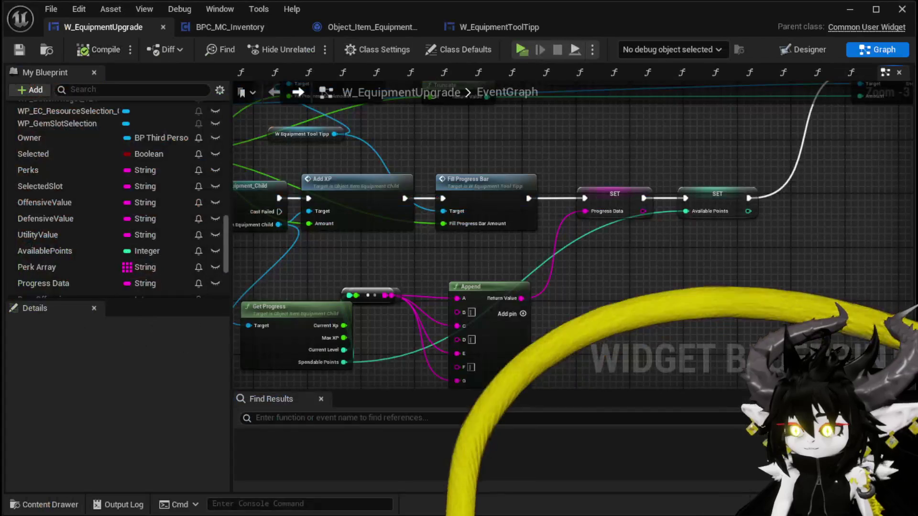
left_click(753, 196)
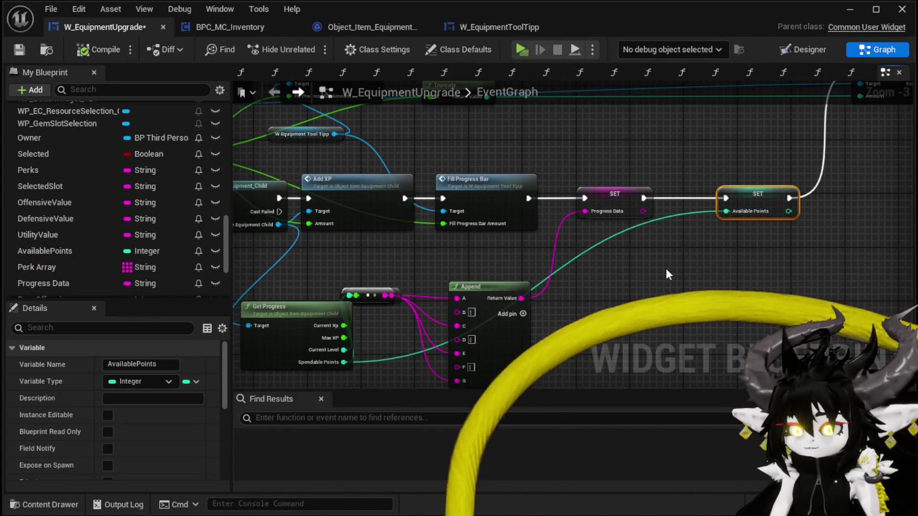
left_click_drag(680, 272, 771, 282)
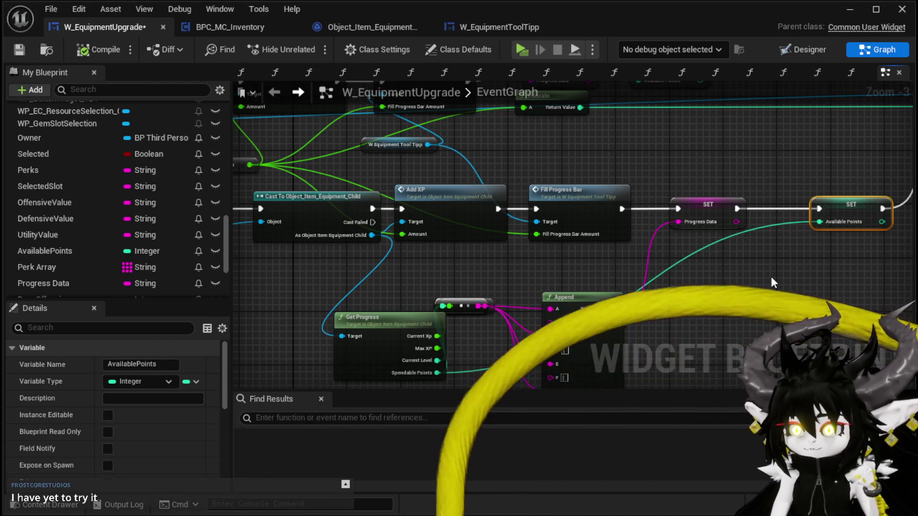
mouse_move(771, 276)
left_mouse_down()
mouse_move(596, 357)
mouse_move(674, 353)
left_mouse_up()
scroll(751, 235, "down", 1)
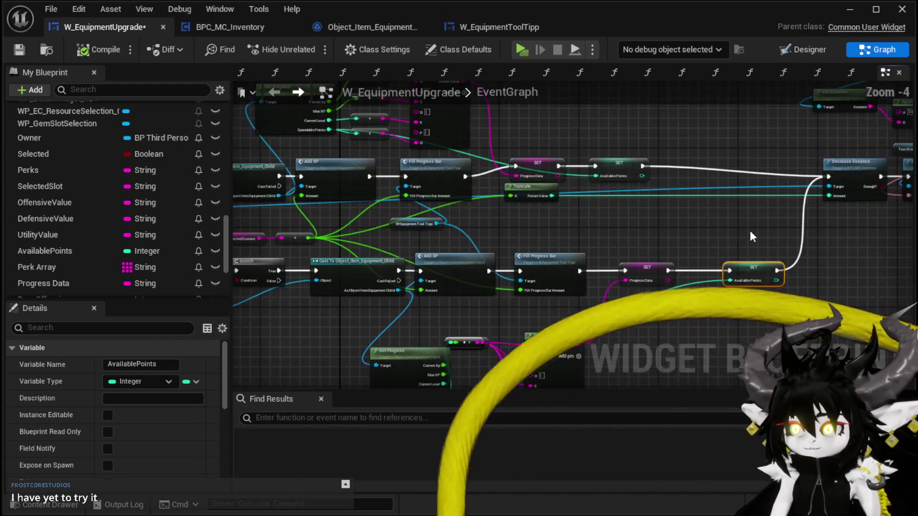
left_click_drag(703, 243, 569, 272)
scroll(550, 311, "up", 1)
left_click_drag(609, 307, 743, 179)
mouse_move(379, 165)
left_mouse_down()
mouse_move(402, 178)
mouse_move(764, 182)
mouse_move(743, 179)
mouse_move(749, 231)
left_mouse_up()
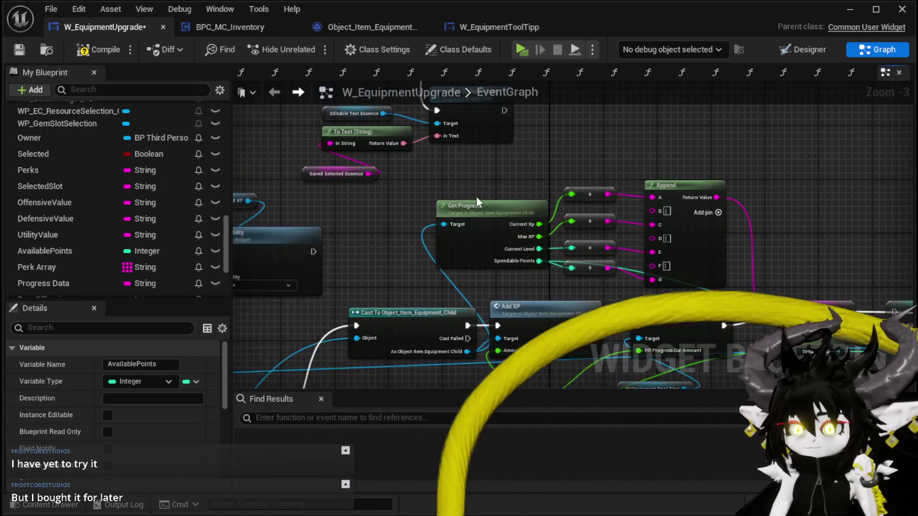
- Select the Get Progress, Cast, reroute and Append nodes, then save the widget blueprint
left_click_drag(434, 170, 494, 286)
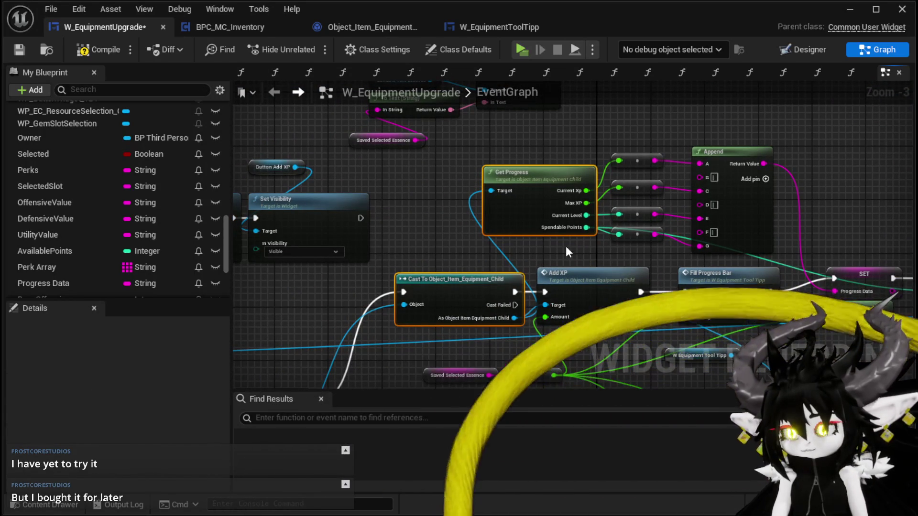
left_click_drag(552, 247, 730, 156)
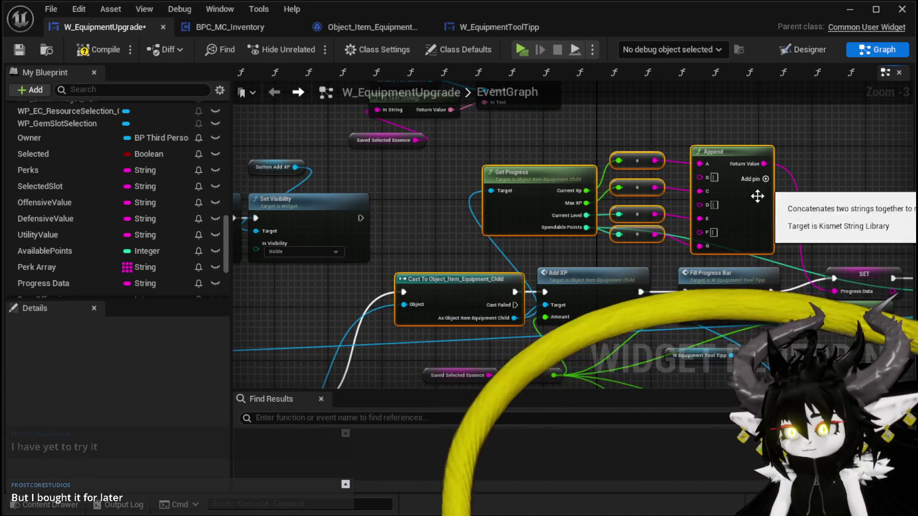
mouse_move(424, 232)
left_mouse_down()
mouse_move(498, 268)
mouse_move(496, 151)
left_mouse_up()
left_click_drag(388, 283, 558, 197)
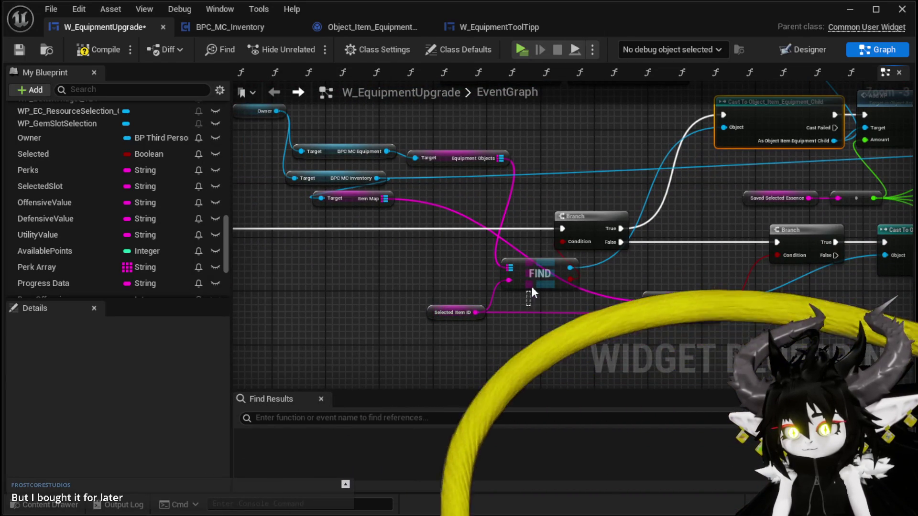
left_click_drag(603, 134, 469, 243)
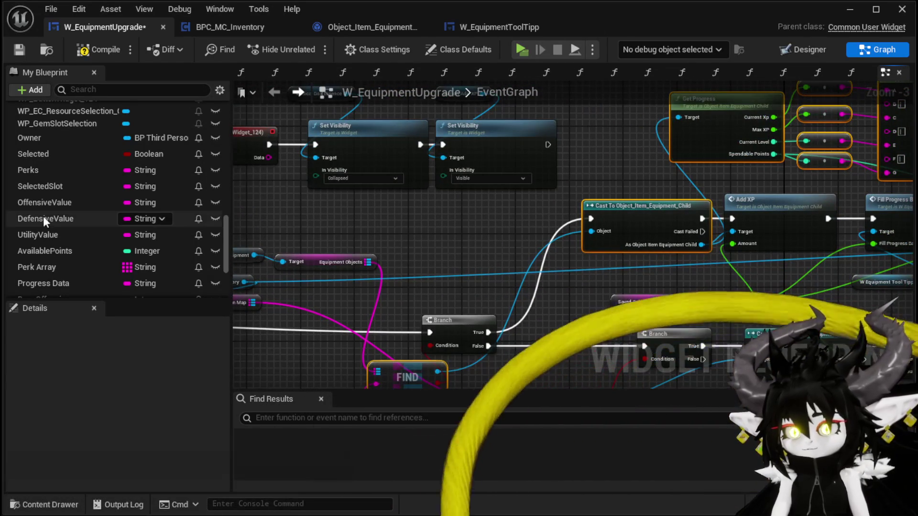
scroll(48, 212, "up", 4)
left_click(11, 53)
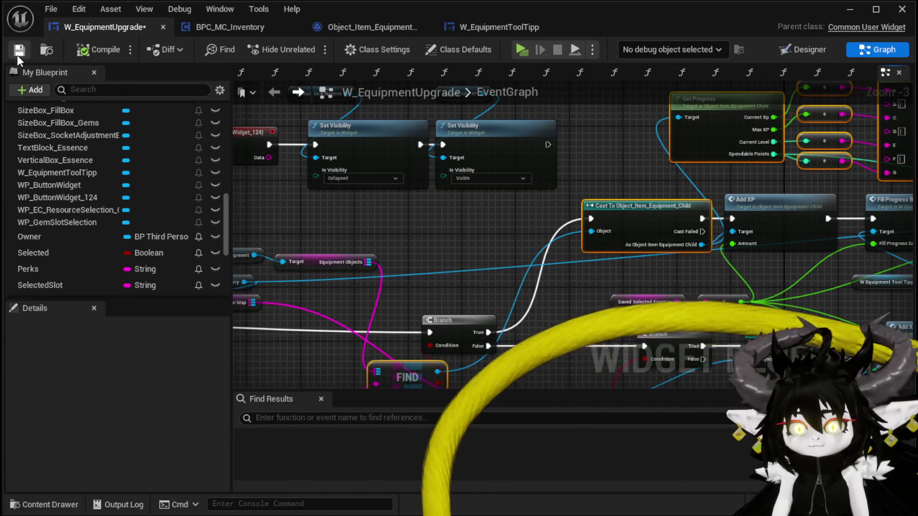
scroll(110, 125, "up", 10)
scroll(165, 176, "up", 3)
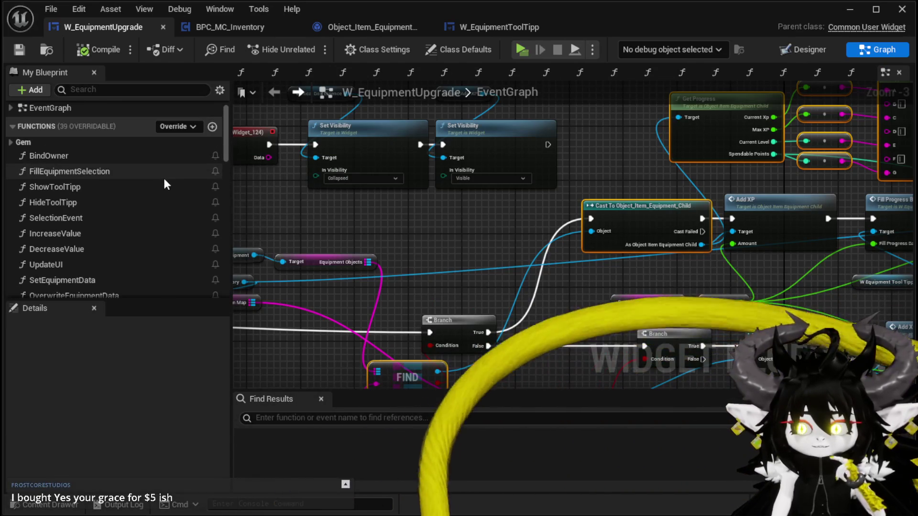
scroll(163, 176, "down", 2)
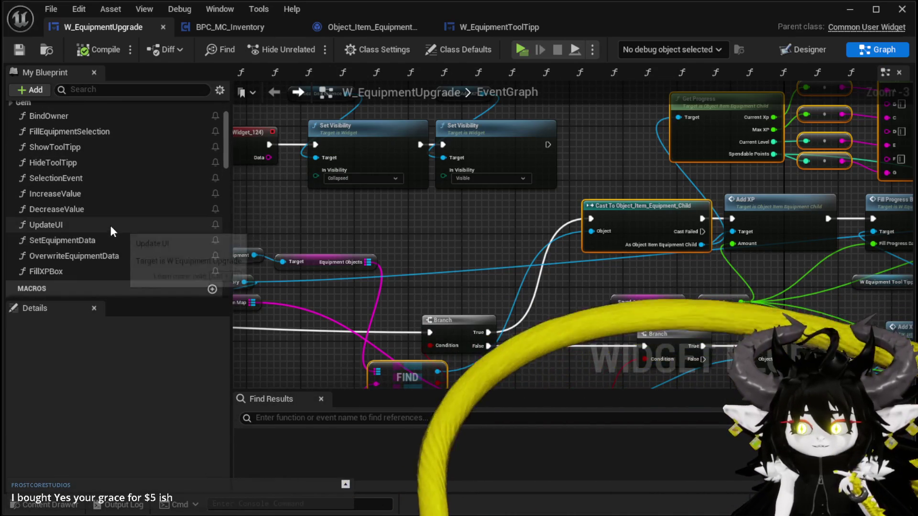
- Open UpdateUI, lower the Available Points node, and review Parse Into Array, Append, Set Data and Print String
double_click(110, 224)
scroll(491, 257, "down", 3)
scroll(491, 262, "up", 3)
left_click_drag(502, 315, 530, 337)
scroll(492, 336, "down", 3)
scroll(642, 241, "up", 3)
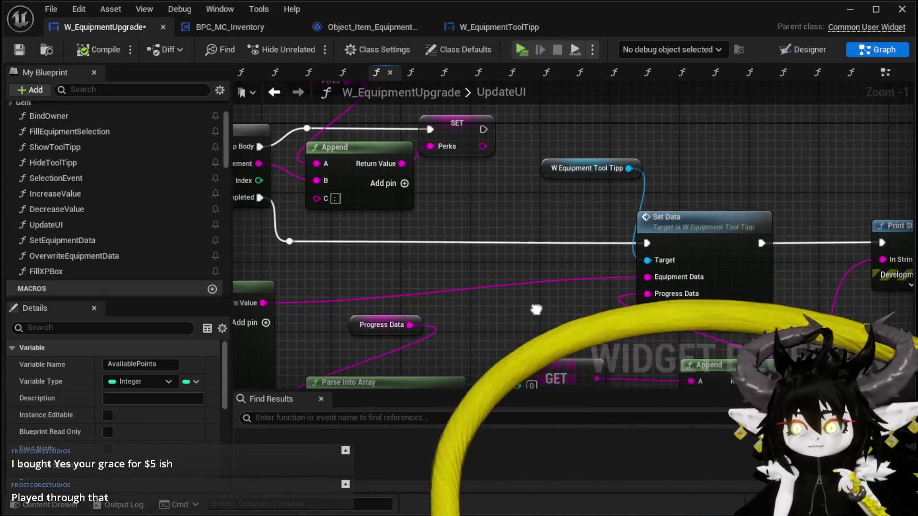
mouse_move(536, 310)
left_mouse_down()
mouse_move(523, 173)
mouse_move(471, 211)
left_mouse_up()
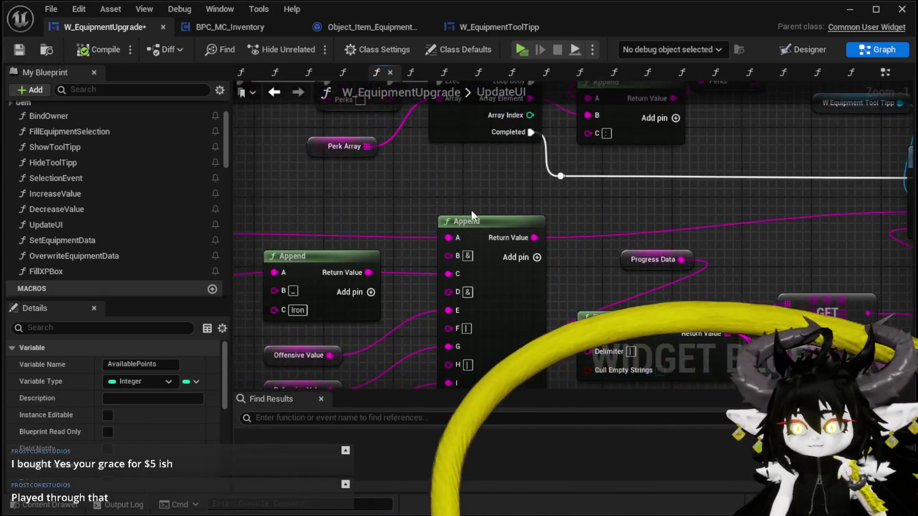
scroll(472, 211, "down", 3)
scroll(540, 243, "up", 1)
mouse_move(537, 241)
left_mouse_down()
mouse_move(487, 205)
mouse_move(359, 205)
mouse_move(486, 197)
mouse_move(287, 191)
left_mouse_up()
mouse_move(513, 234)
left_mouse_down()
mouse_move(371, 210)
mouse_move(392, 221)
left_mouse_up()
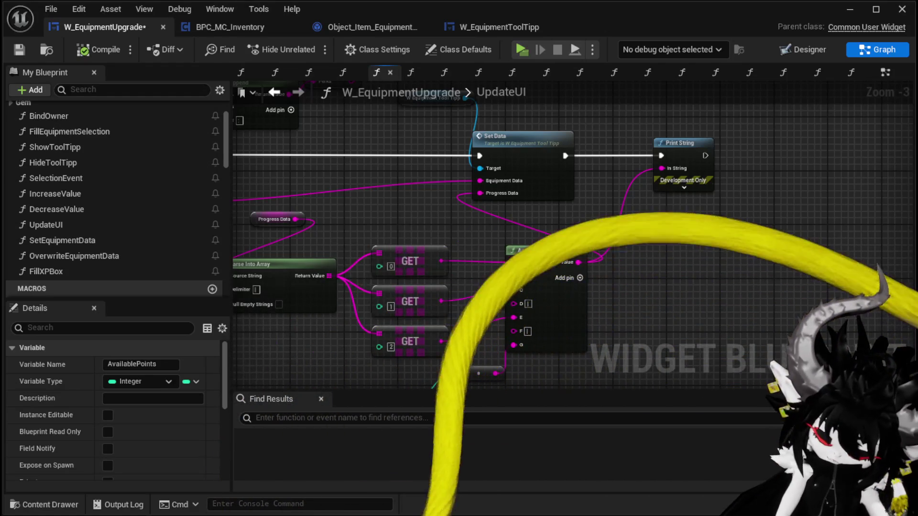
- Save the W_EquipmentUpgrade widget blueprint with Ctrl+S
key("ctrl+s")
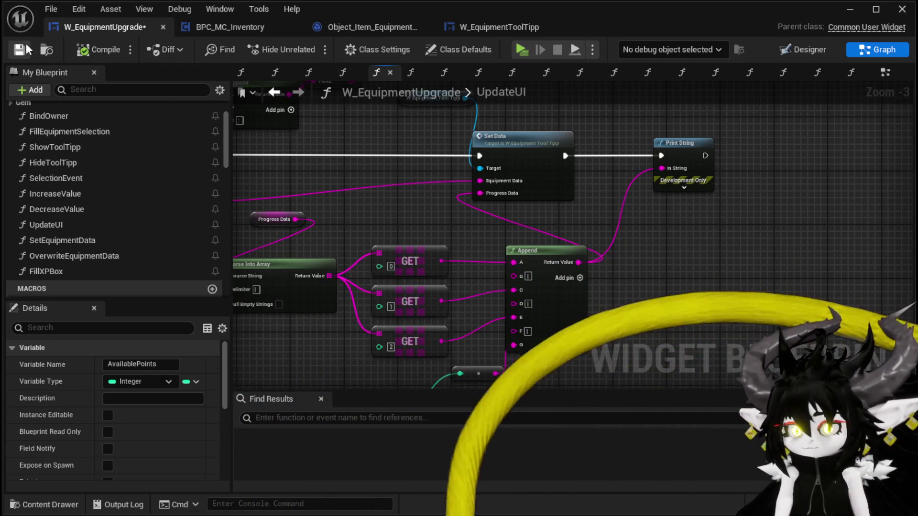
- Inspect the Append, GET and Selected Slot nodes in the UpdateUI graph
left_click_drag(564, 157, 589, 209)
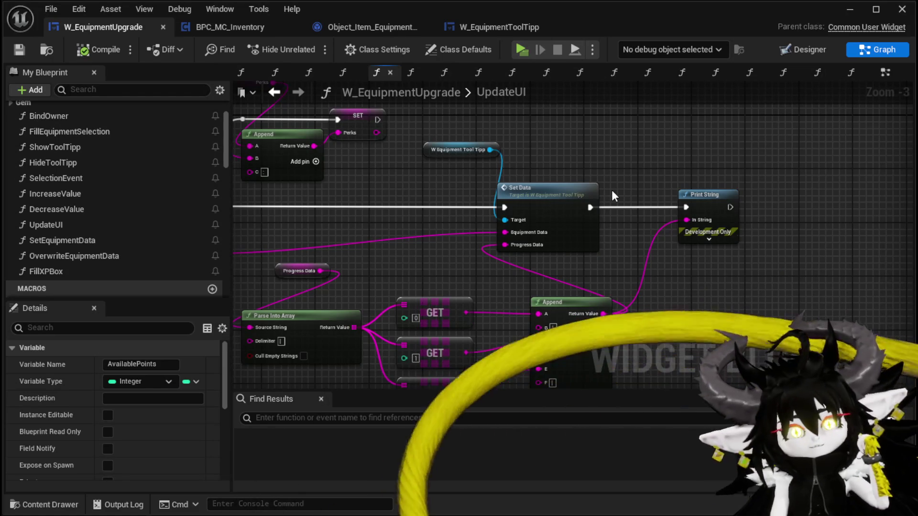
mouse_move(612, 191)
left_mouse_down()
mouse_move(466, 254)
mouse_move(523, 237)
mouse_move(317, 153)
mouse_move(311, 203)
left_mouse_up()
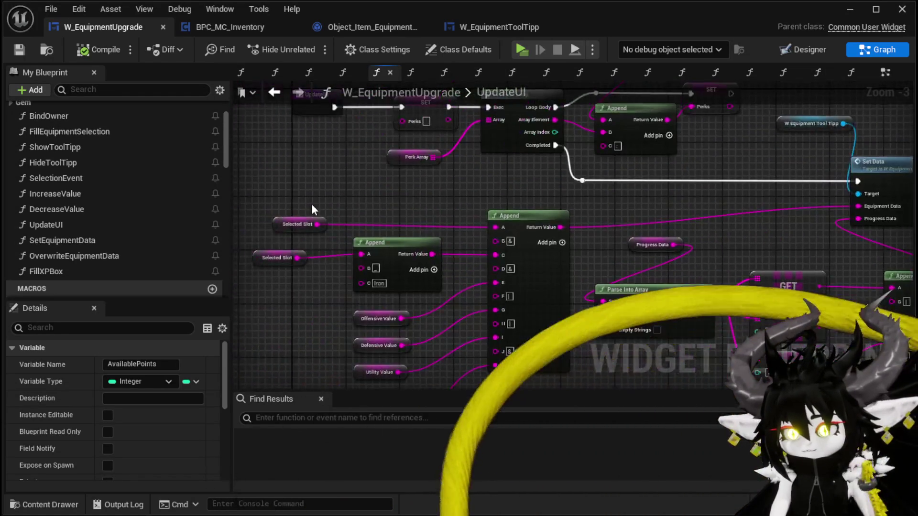
scroll(371, 283, "up", 2)
left_click(371, 272)
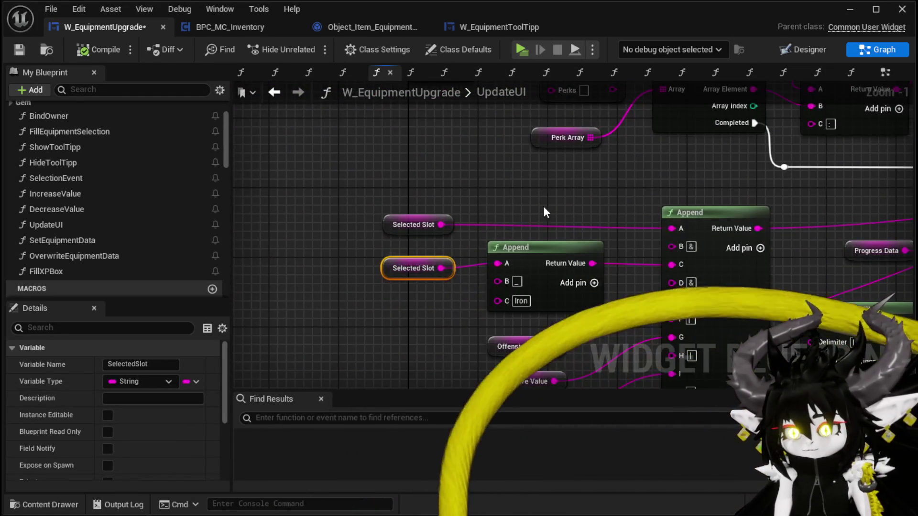
scroll(543, 206, "down", 2)
mouse_move(383, 211)
left_mouse_down()
mouse_move(601, 293)
mouse_move(650, 242)
mouse_move(673, 303)
left_mouse_up()
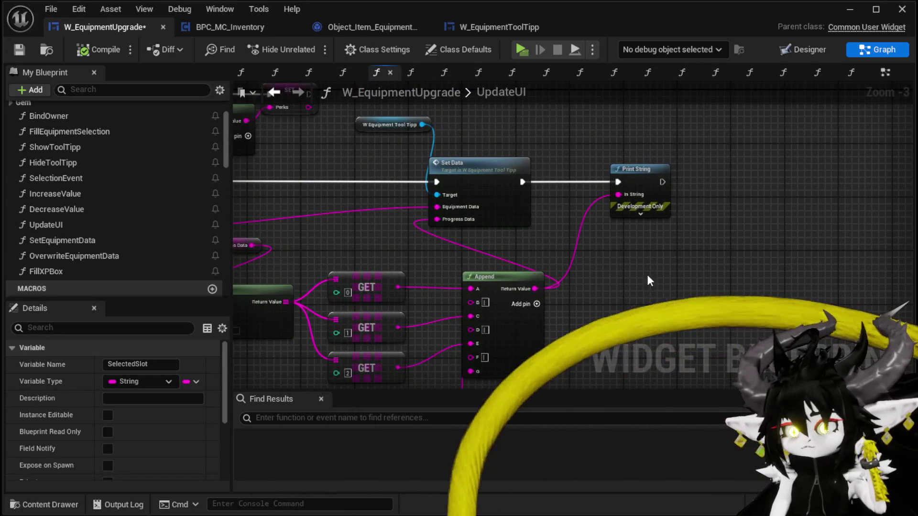
mouse_move(469, 132)
left_mouse_down()
mouse_move(483, 191)
mouse_move(564, 207)
left_mouse_up()
- Move Set Data, Print String and W Equipment Tool Tipp right, tooltip above Set Data, and save
left_click_drag(626, 219, 742, 219)
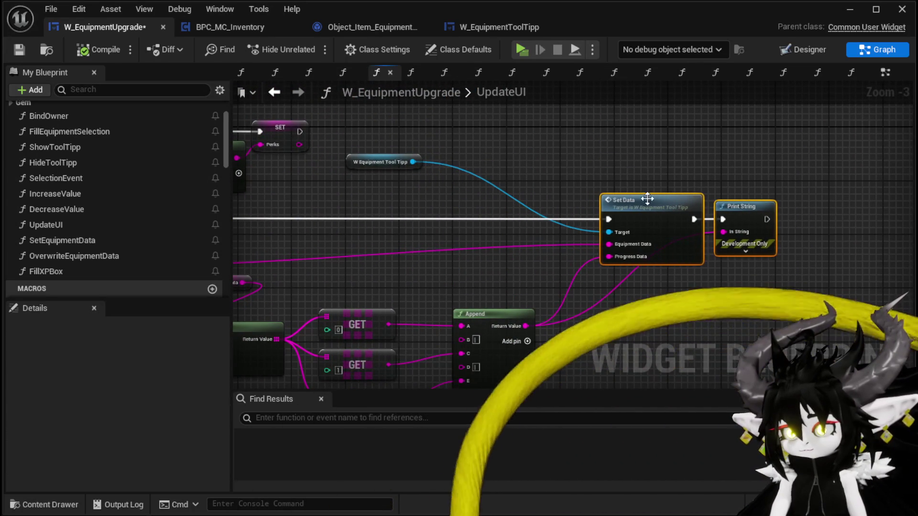
left_click_drag(409, 171, 674, 185)
left_click(558, 173)
mouse_move(499, 190)
left_mouse_down()
mouse_move(489, 153)
mouse_move(538, 148)
left_mouse_up()
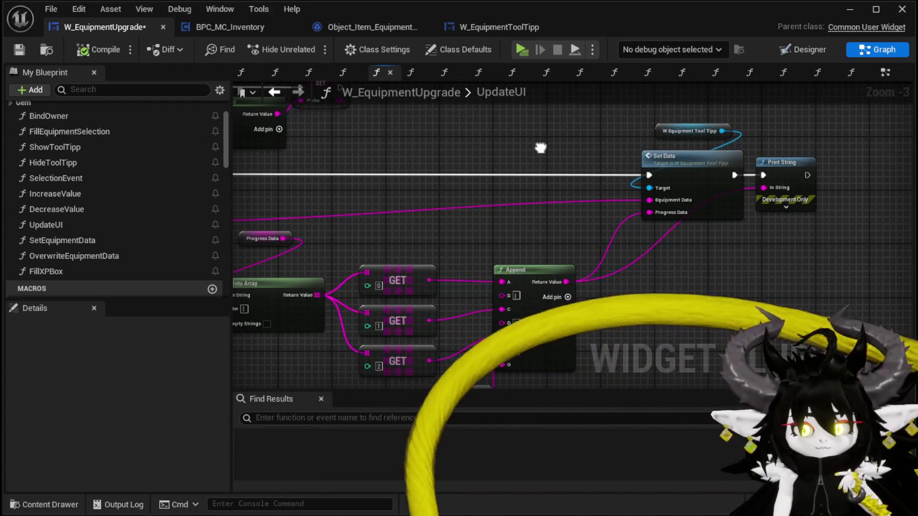
key("ctrl+s")
left_click_drag(666, 318, 641, 237)
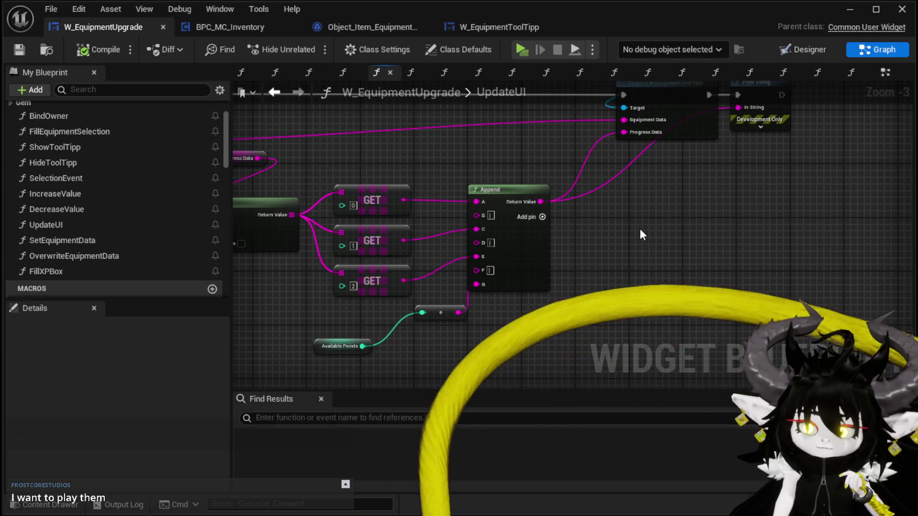
- Marquee-select the Append node with its GET inputs and nudge the group slightly upward
right_click(640, 229)
mouse_move(640, 229)
left_mouse_down()
mouse_move(580, 265)
mouse_move(590, 205)
mouse_move(697, 205)
mouse_move(557, 197)
mouse_move(689, 203)
mouse_move(636, 201)
left_mouse_up()
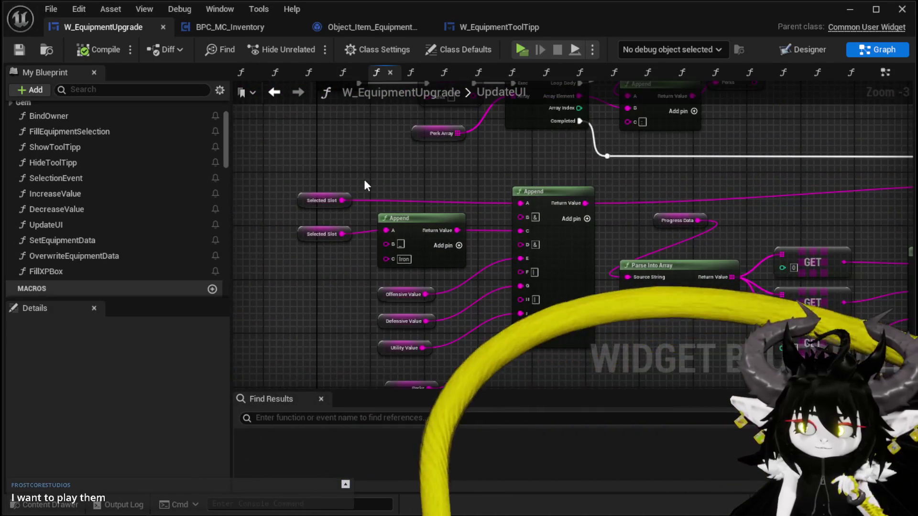
scroll(360, 140, "down", 1)
mouse_move(297, 164)
left_mouse_down()
mouse_move(457, 311)
mouse_move(456, 328)
left_mouse_up()
left_click_drag(483, 179, 477, 165)
left_click_drag(688, 185, 414, 186)
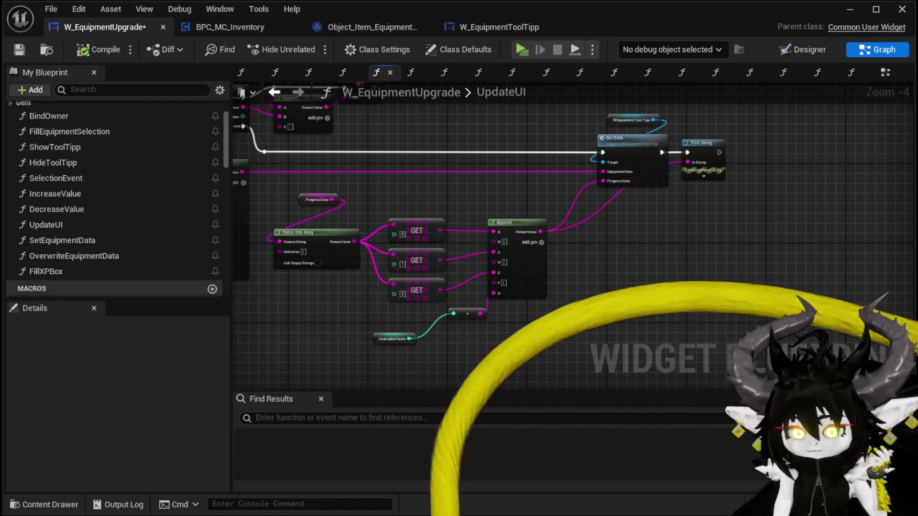
left_click_drag(706, 293, 668, 285)
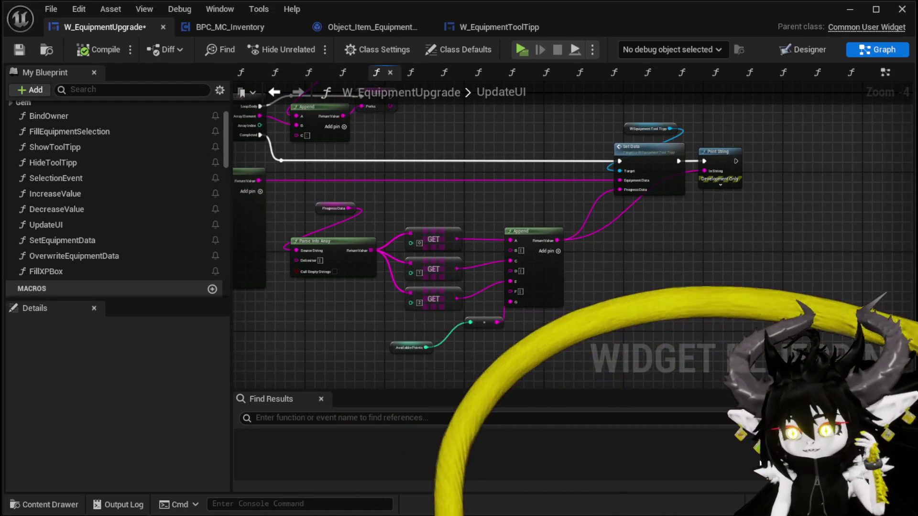
- Save W_EquipmentUpgrade through the Save Content dialog and move Available Points up and right
key("ctrl+shift+s")
left_click(698, 468)
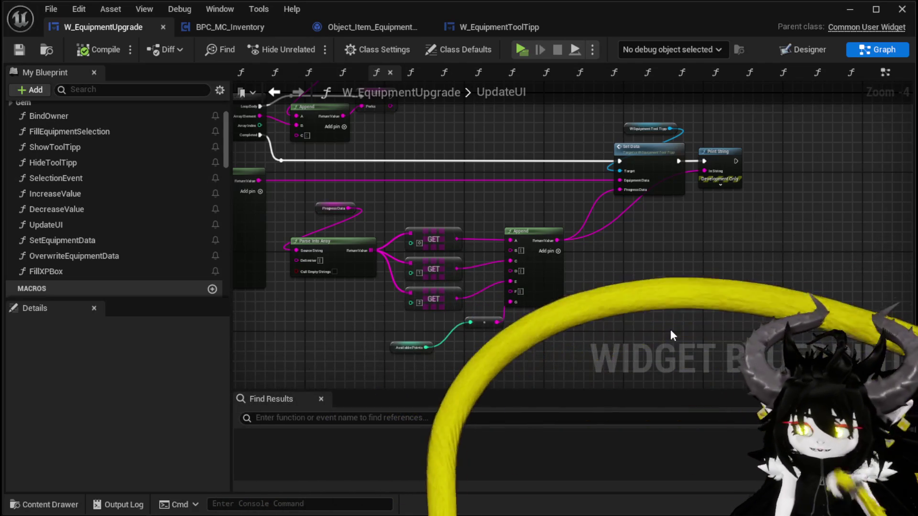
left_click_drag(651, 302, 578, 307)
scroll(370, 354, "up", 2)
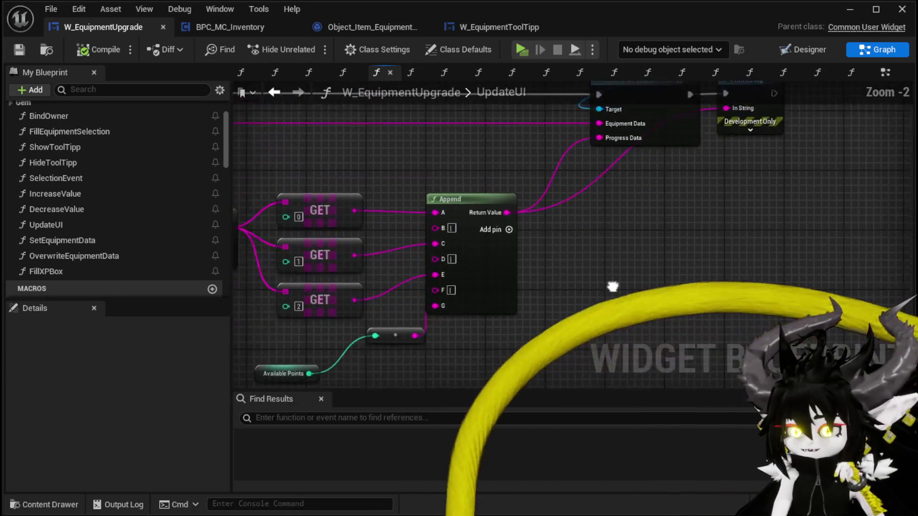
left_click_drag(317, 336, 334, 320)
mouse_move(758, 165)
left_mouse_down()
mouse_move(603, 282)
mouse_move(650, 285)
left_mouse_up()
- Save again, review the For Each Loop and Perk Array nodes, and nudge W Equipment Tool Tipp left
left_click(18, 48)
mouse_move(346, 129)
left_mouse_down()
mouse_move(492, 154)
mouse_move(664, 107)
left_mouse_up()
mouse_move(266, 76)
left_mouse_down()
mouse_move(391, 118)
mouse_move(617, 152)
mouse_move(570, 101)
mouse_move(402, 43)
left_mouse_up()
left_click_drag(757, 254, 405, 151)
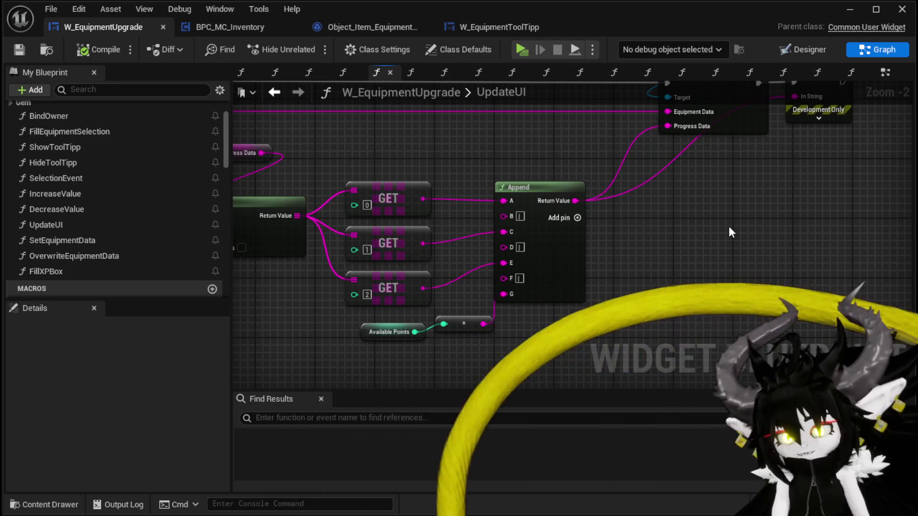
mouse_move(733, 224)
left_mouse_down()
mouse_move(674, 293)
mouse_move(678, 321)
left_mouse_up()
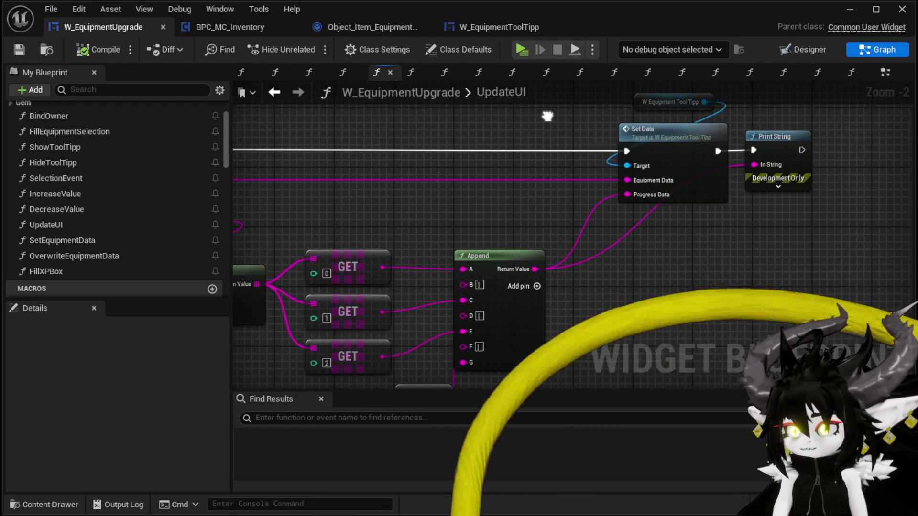
left_click_drag(635, 126, 613, 133)
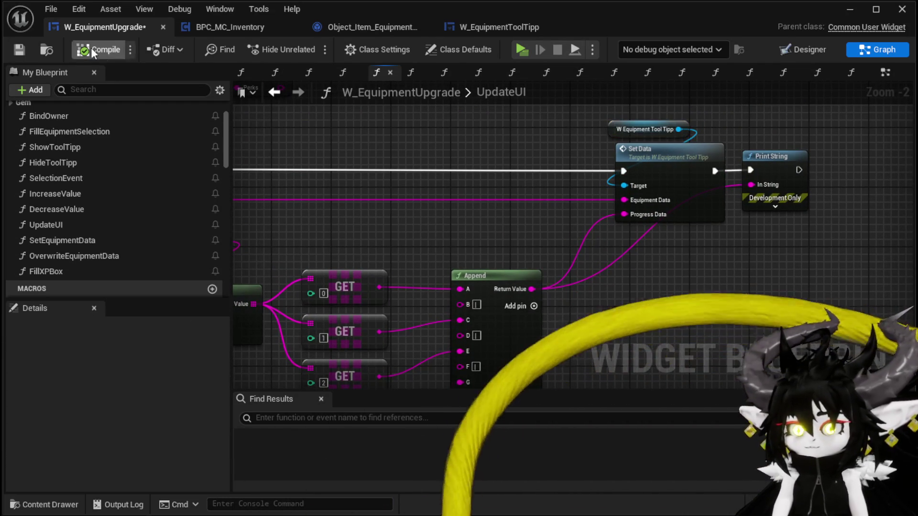